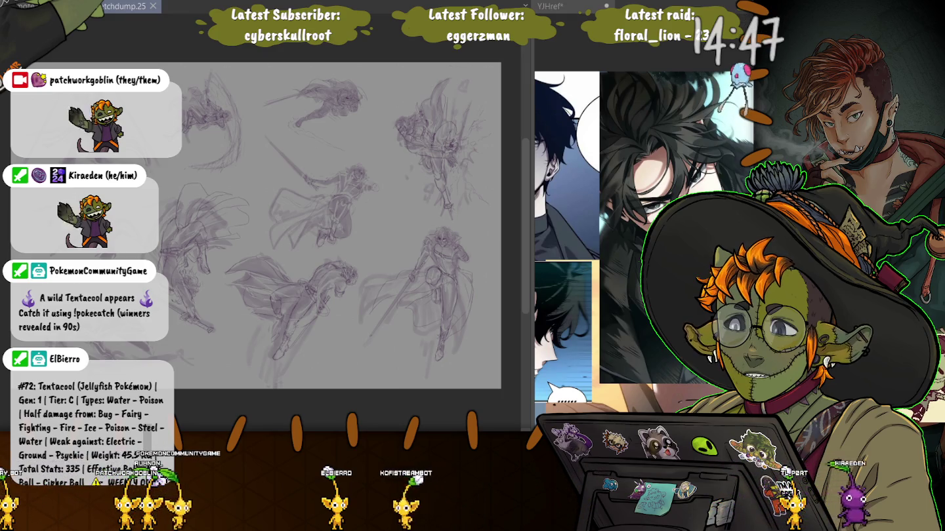
Switch to the FrogBlink emote document and hide the side panels, briefly toggling the timeline.
key("ctrl+shift+Tab")
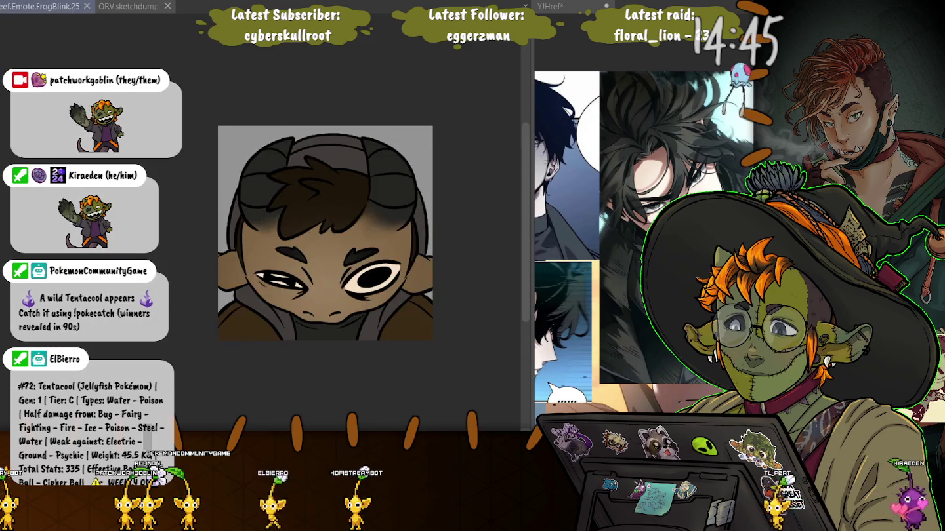
key("Tab")
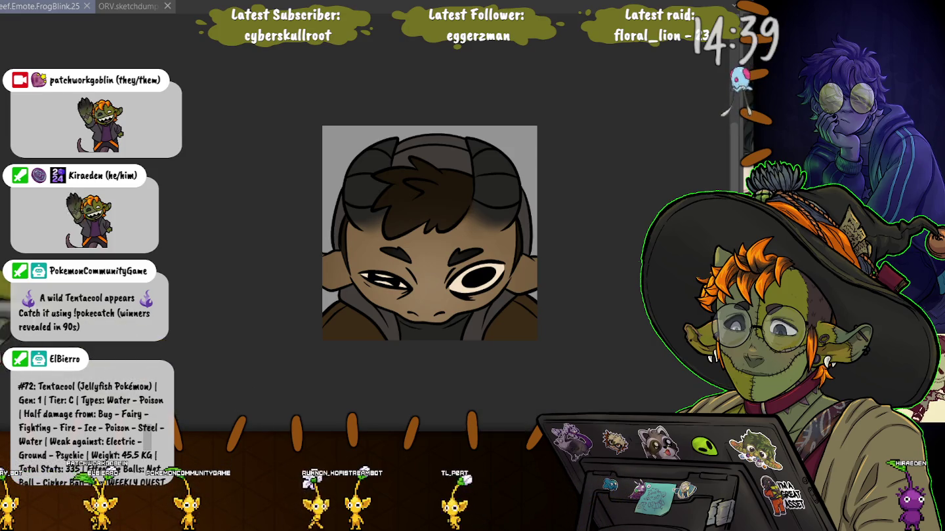
key("Tab")
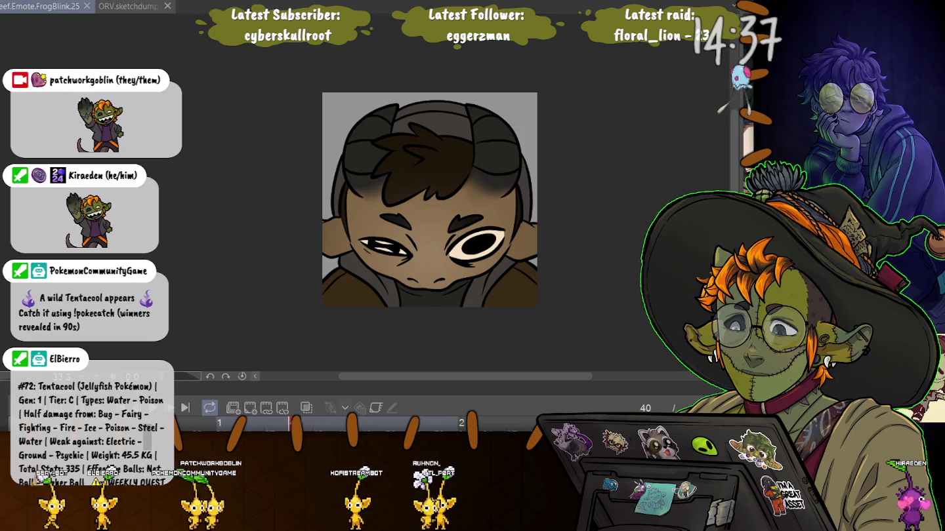
key("Tab")
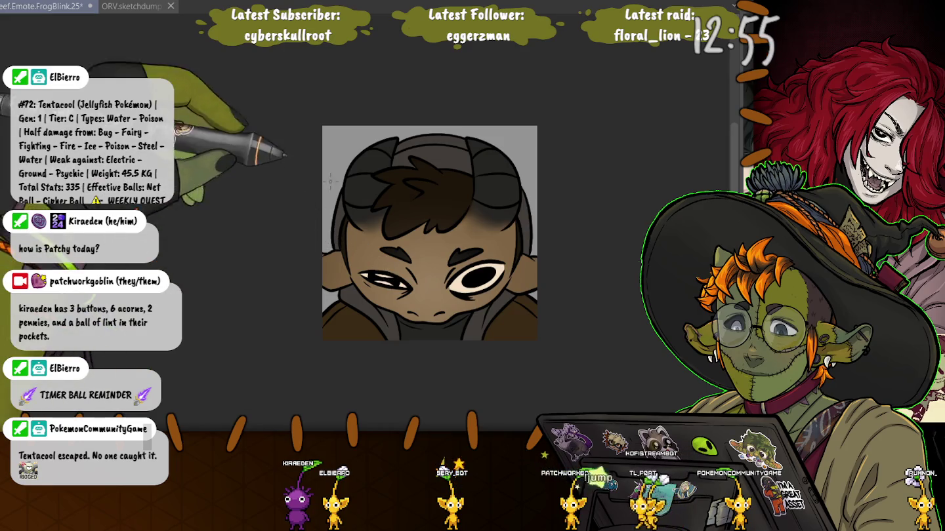
scroll(359, 240, "up", 1)
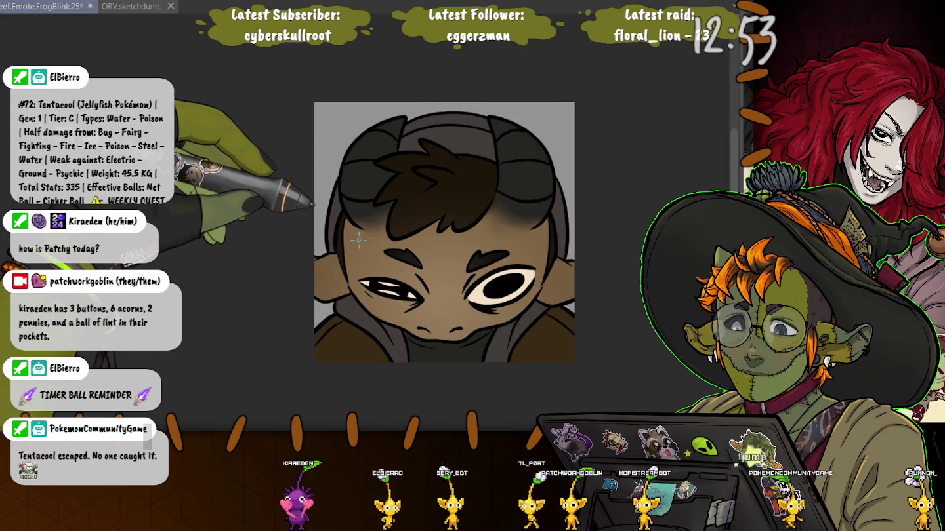
scroll(363, 223, "up", 1)
scroll(370, 194, "up", 1)
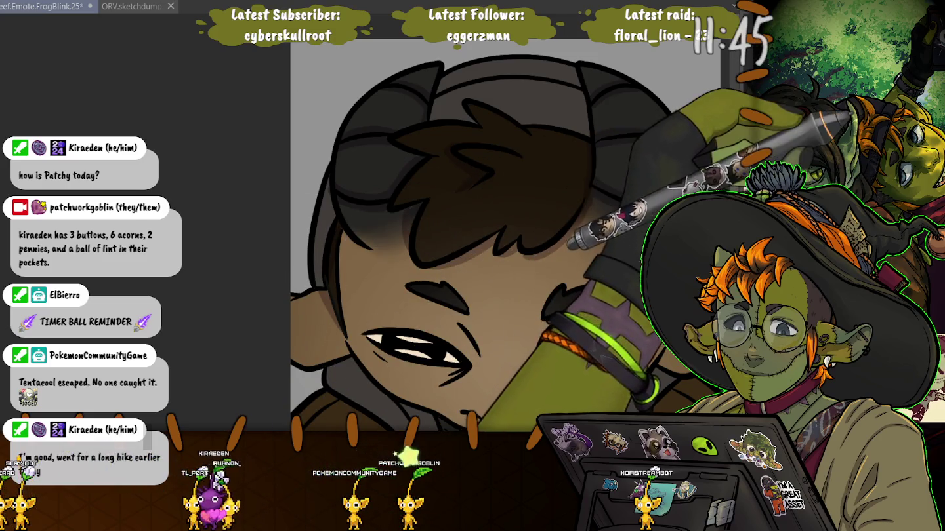
key("ctrl+plus")
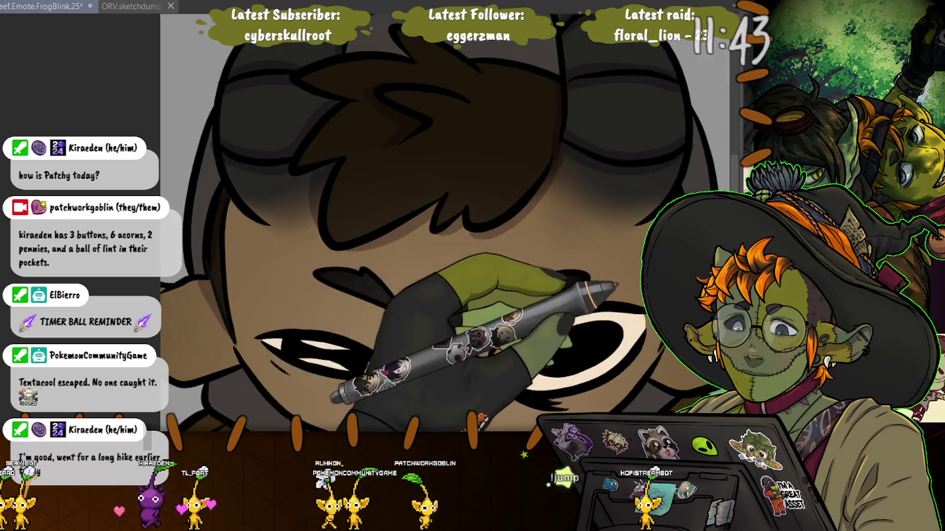
Zoom in and drag the emote's right face outline curve into a new contour, then deselect.
key("ctrl+plus")
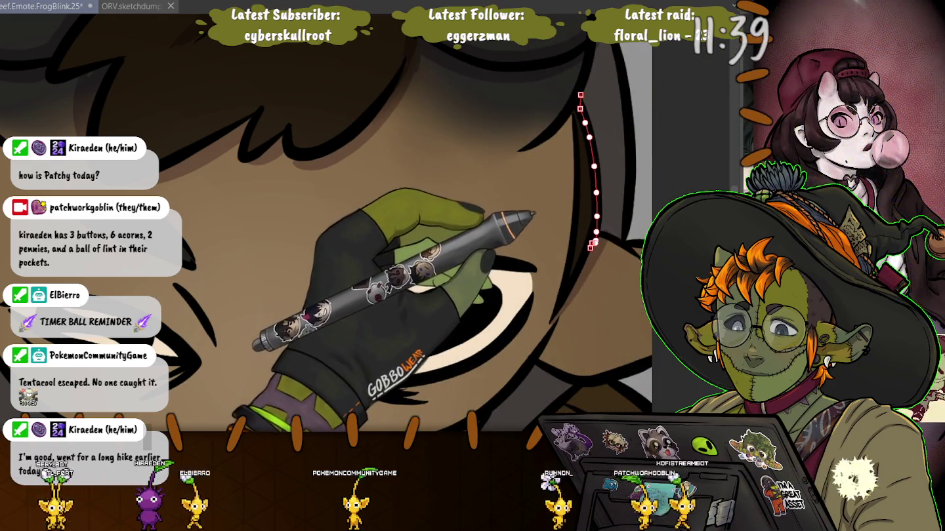
left_click_drag(595, 200, 549, 323)
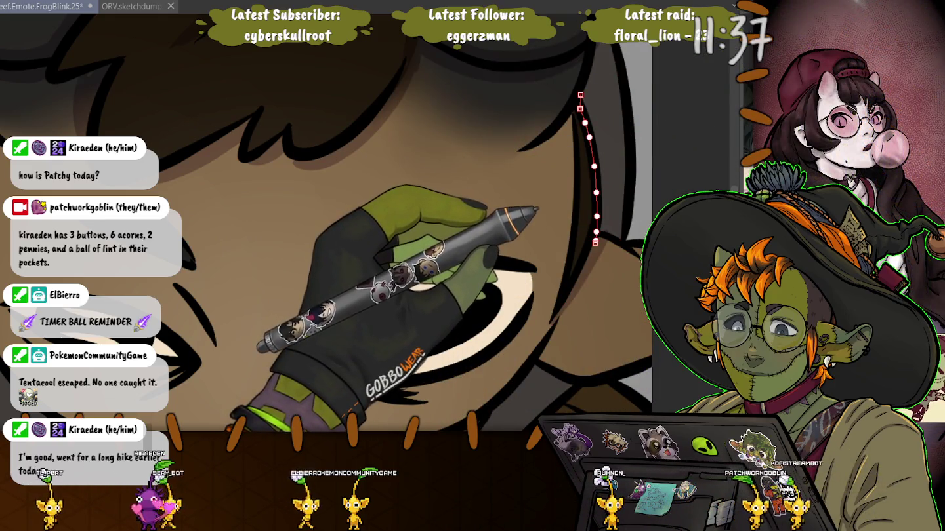
key("Escape")
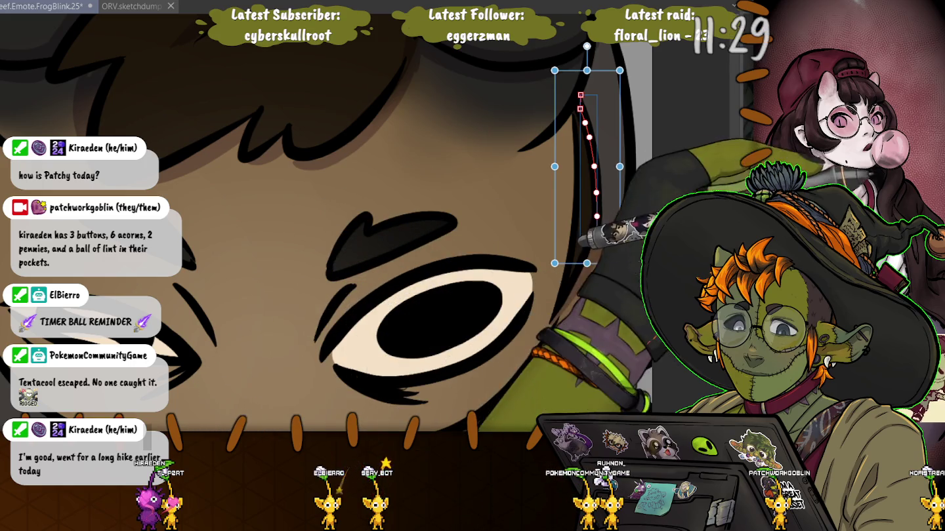
key("Escape")
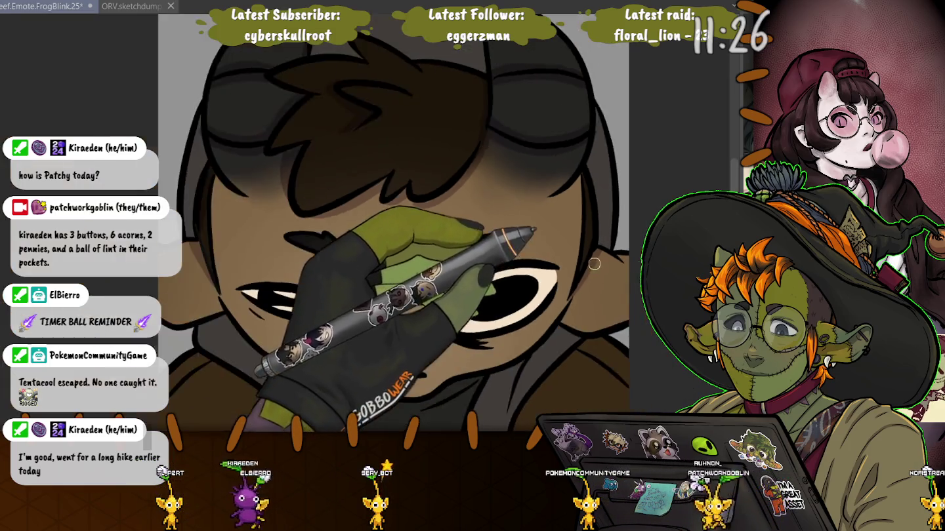
Play the FrogBlink blink animation through to its final winking frame 19.
scroll(552, 276, "down", 5)
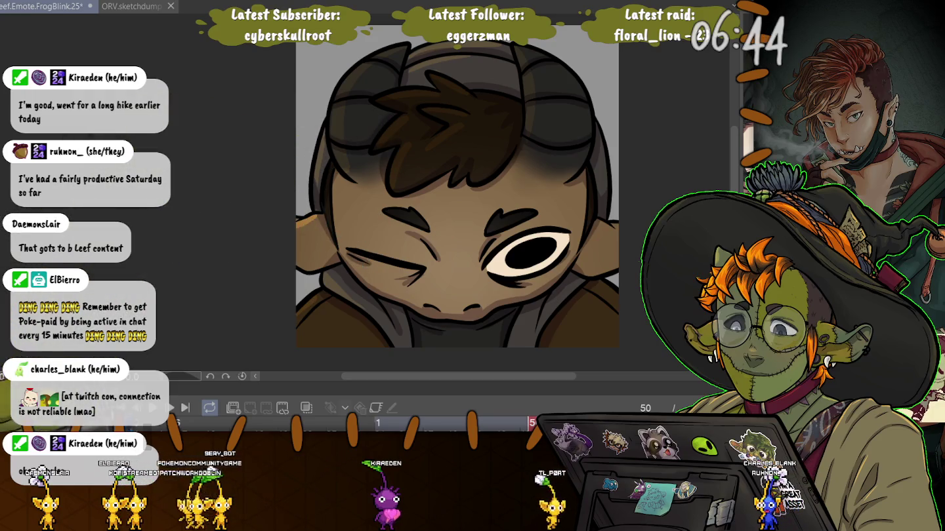
key("space")
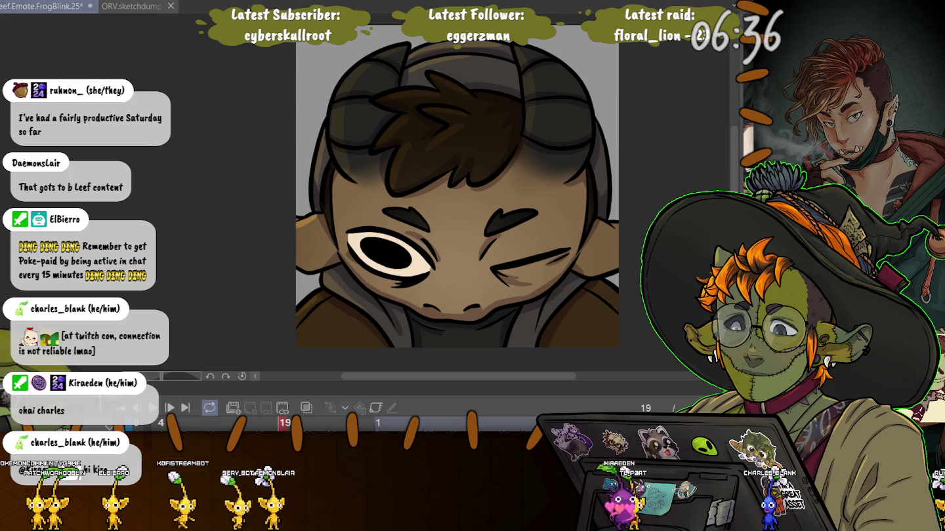
Replay the FrogBlink animation and stop on the one-eye-closed wink frame.
key("space")
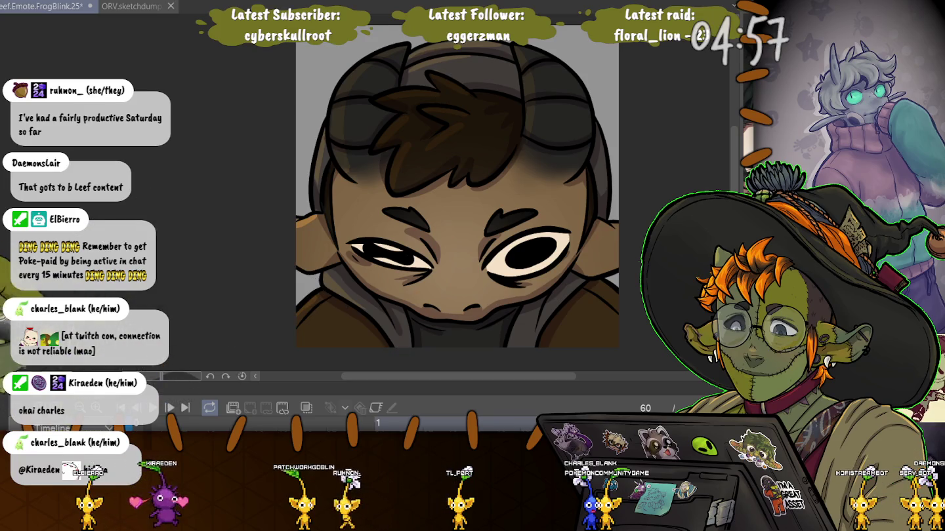
key("space")
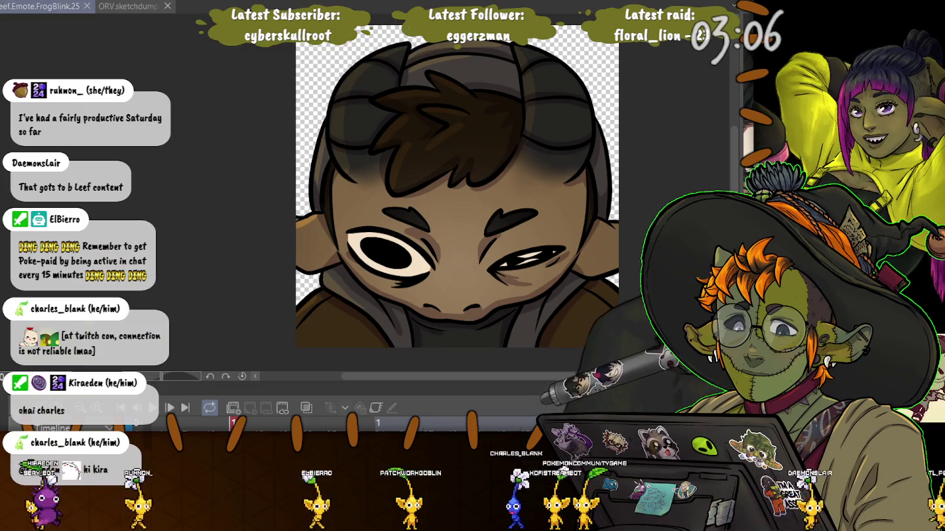
Add a brush stroke to the wink frame, enlarge the brush, and select the whole canvas.
left_click_drag(505, 259, 544, 252)
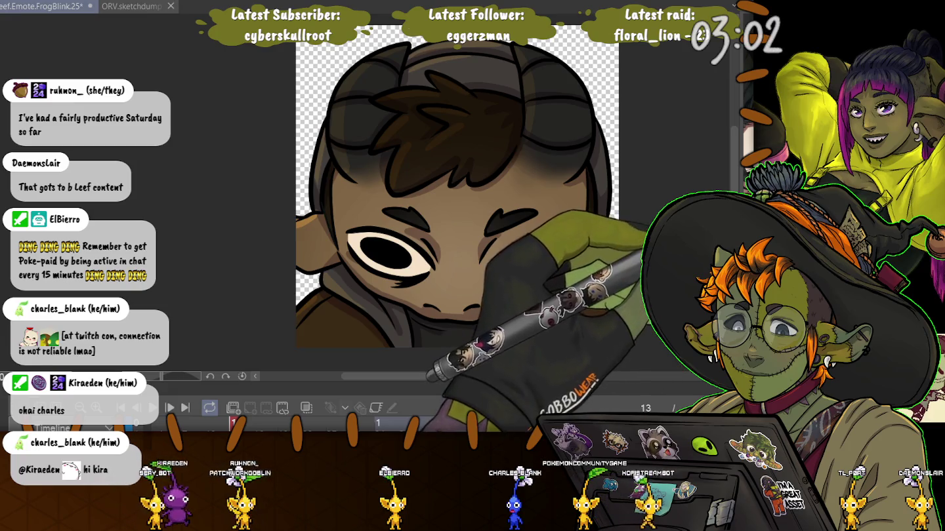
key("e")
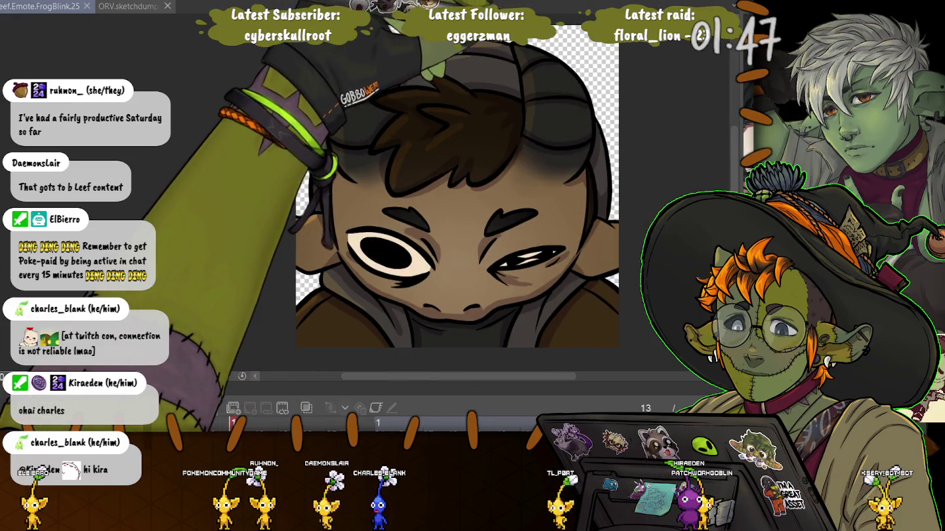
key("ctrl+a")
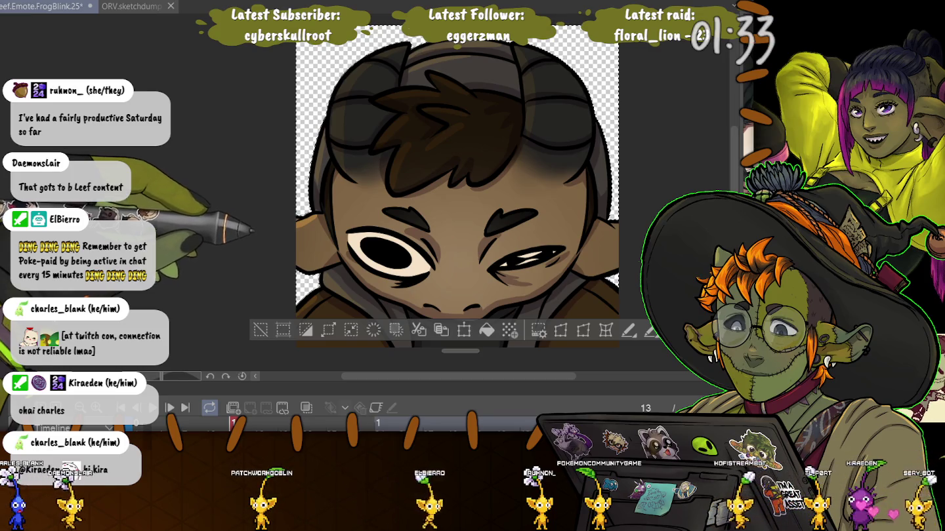
Deselect the emote, switch to the ORV sketchdump document, and hide the timeline.
key("ctrl+d")
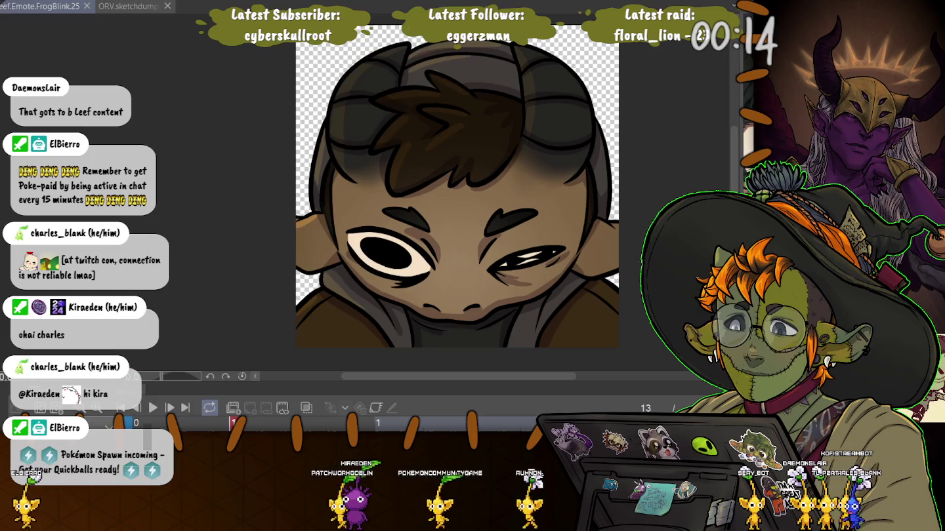
key("ctrl+Tab")
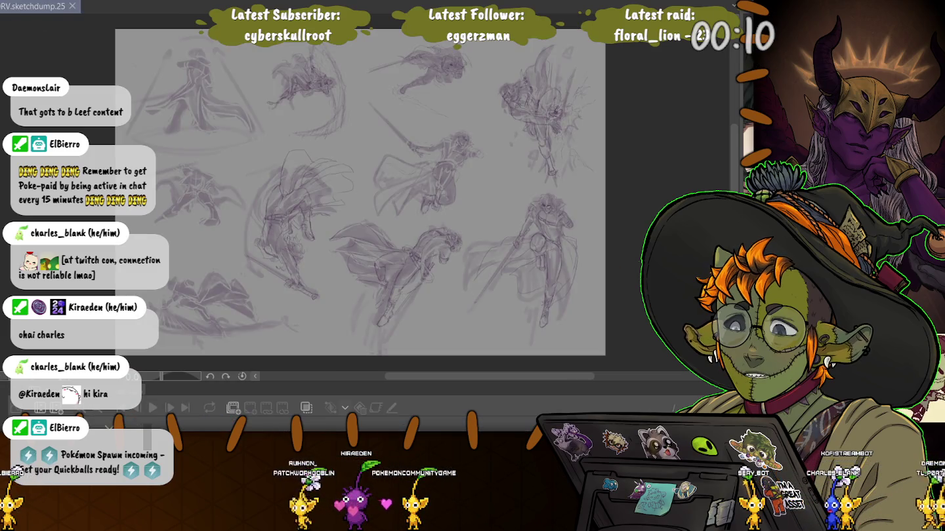
key("Tab")
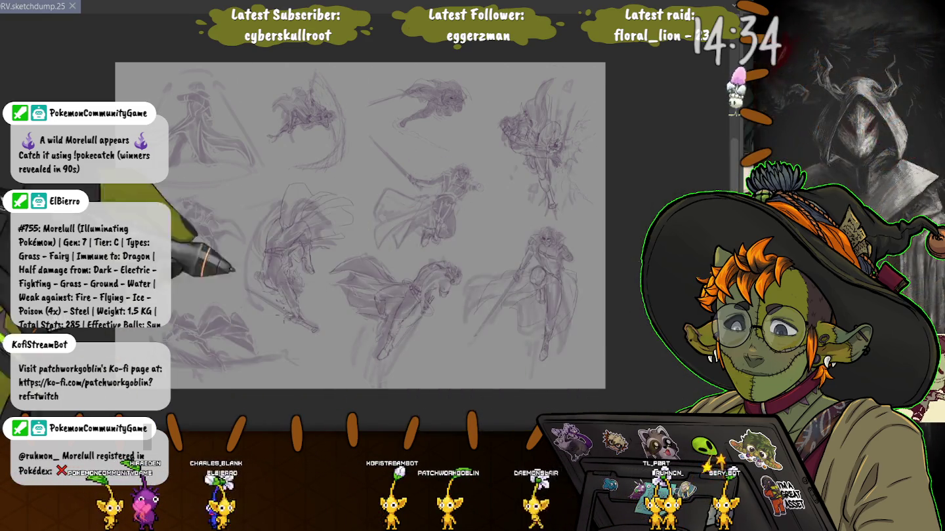
Scroll the sketchdump canvas to view the rows of faded swordsman sketches.
scroll(292, 169, "up", 5)
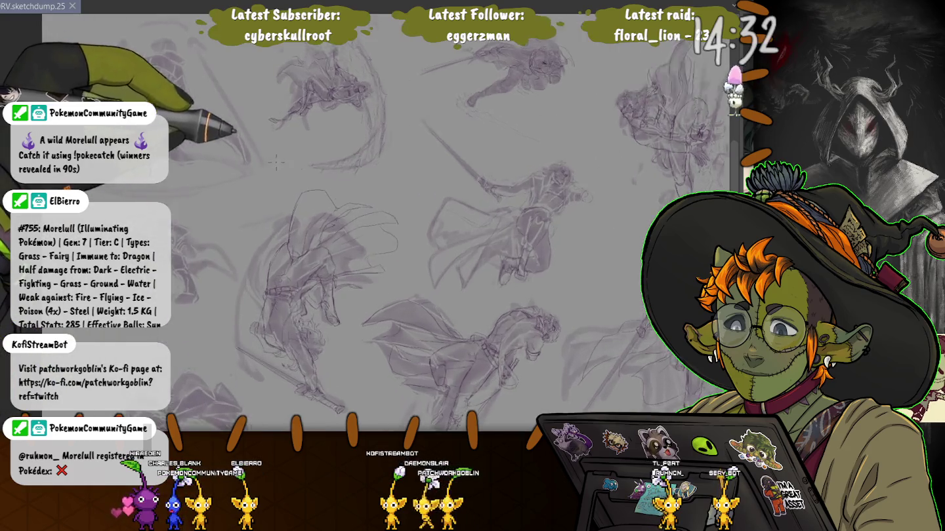
Zoom onto the left figure's upper body and draw a dark curved stroke over its head.
left_click_drag(202, 250, 248, 293)
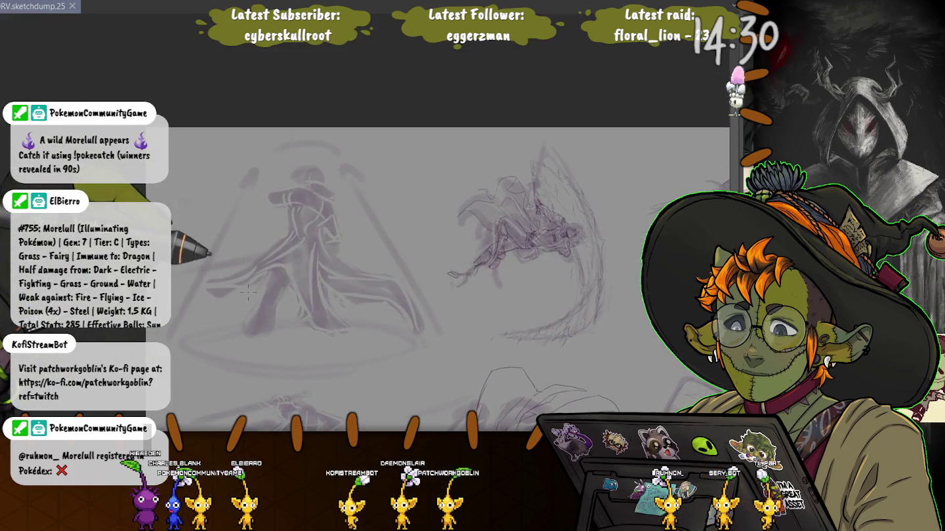
scroll(237, 223, "up", 2)
scroll(237, 223, "up", 2)
scroll(238, 223, "up", 2)
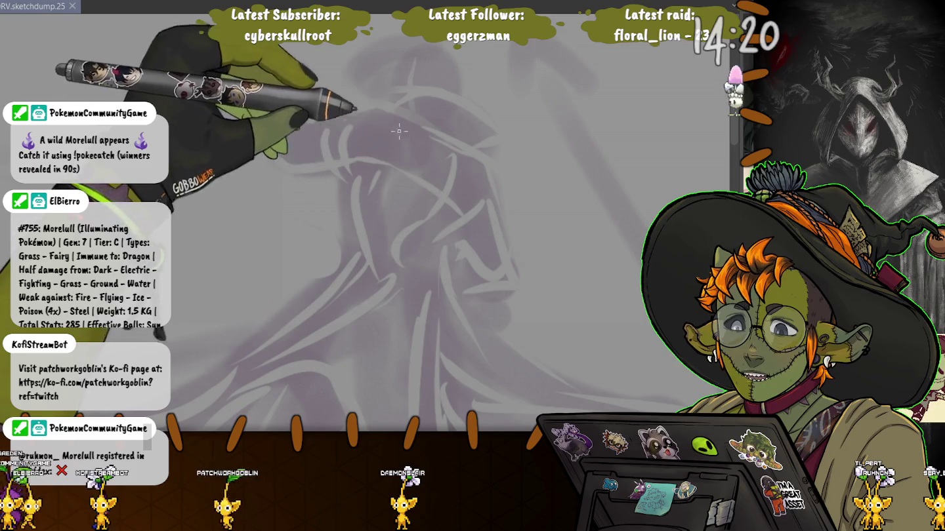
mouse_move(387, 98)
left_mouse_down()
mouse_move(425, 120)
mouse_move(349, 99)
left_mouse_up()
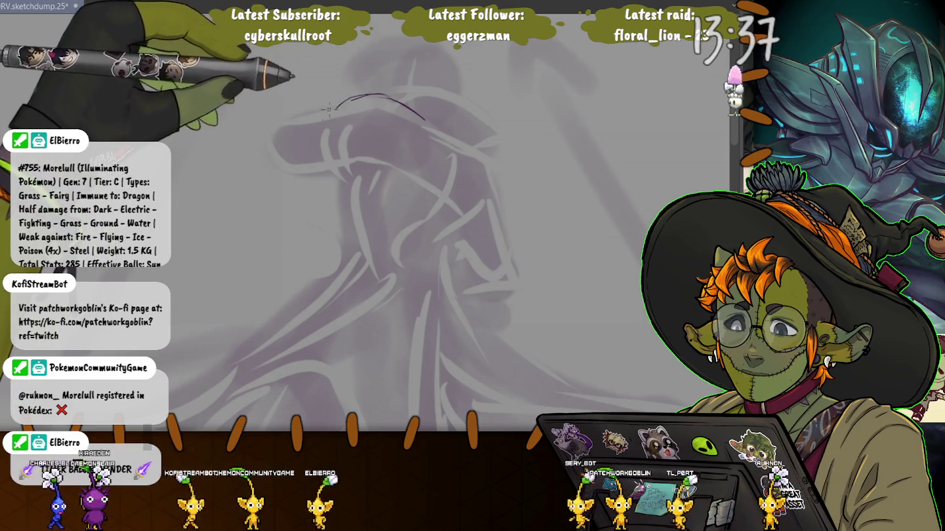
Sketch dark pencil lines for the hood edge, wrapped headband and face profile over the faded head.
left_click_drag(336, 98, 324, 169)
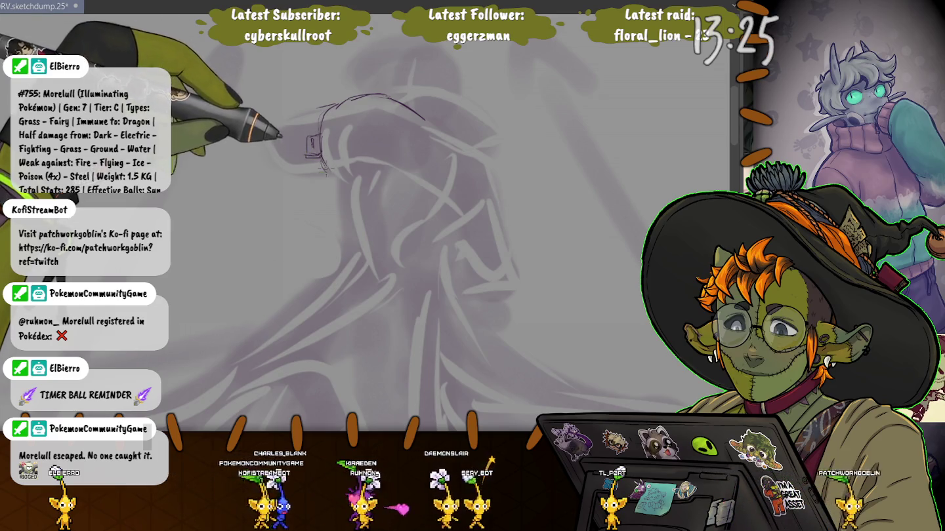
left_click_drag(320, 157, 316, 170)
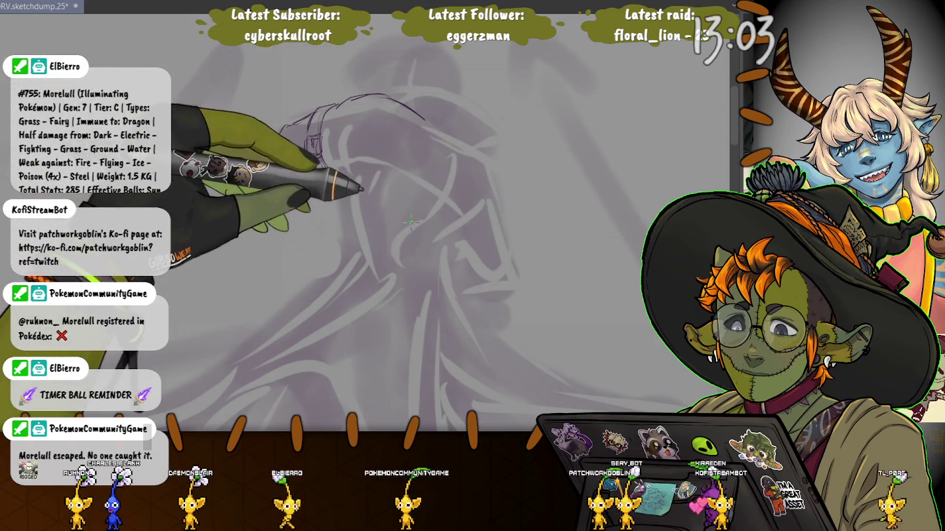
mouse_move(397, 111)
left_mouse_down()
mouse_move(368, 162)
mouse_move(369, 202)
left_mouse_up()
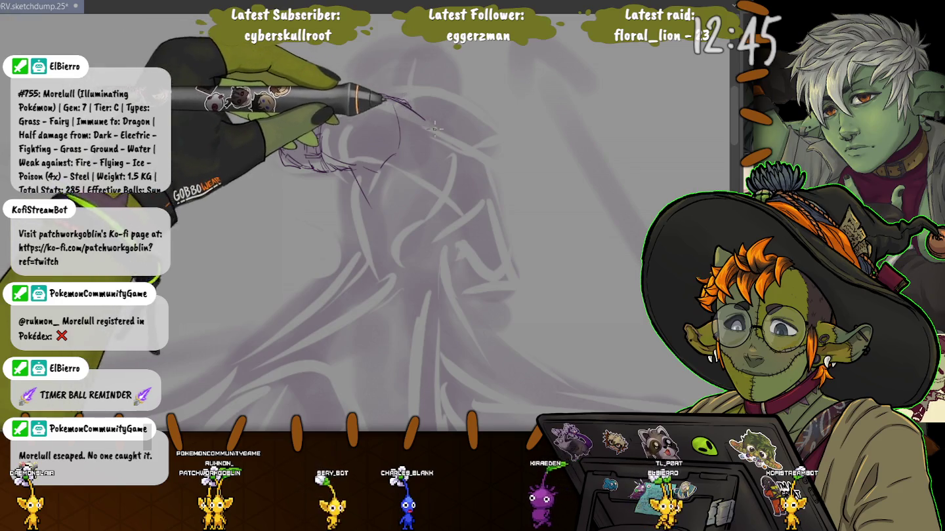
mouse_move(423, 102)
left_mouse_down()
mouse_move(466, 108)
mouse_move(496, 141)
left_mouse_up()
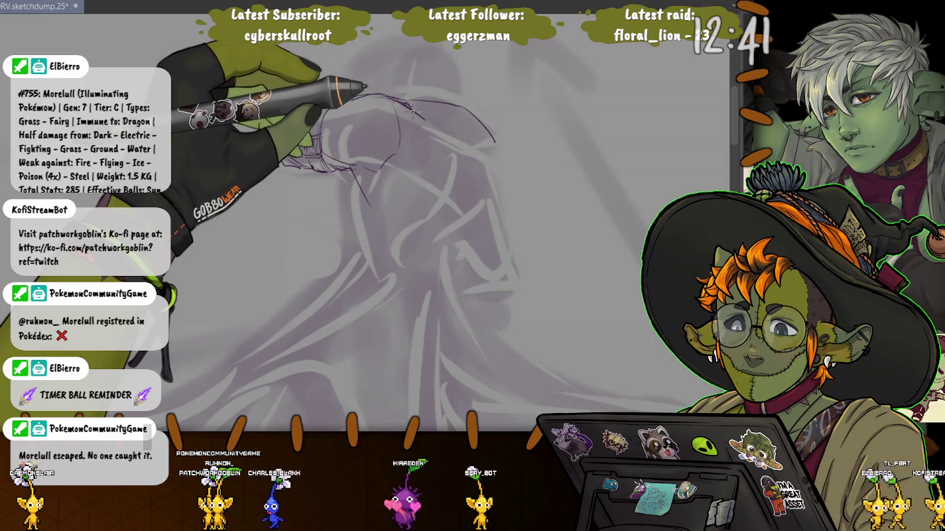
mouse_move(419, 115)
left_mouse_down()
mouse_move(489, 150)
mouse_move(417, 98)
mouse_move(282, 132)
mouse_move(321, 164)
left_mouse_up()
left_click_drag(276, 135, 348, 170)
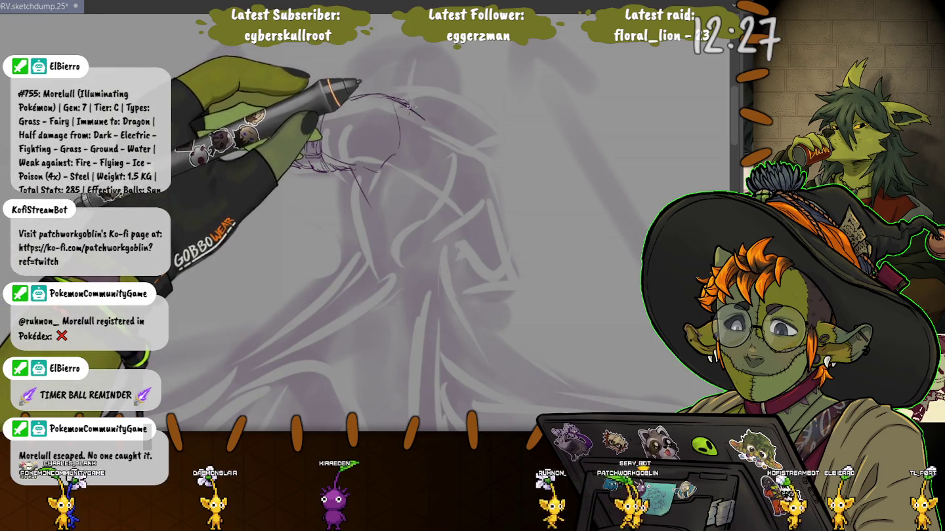
left_click_drag(452, 113, 471, 139)
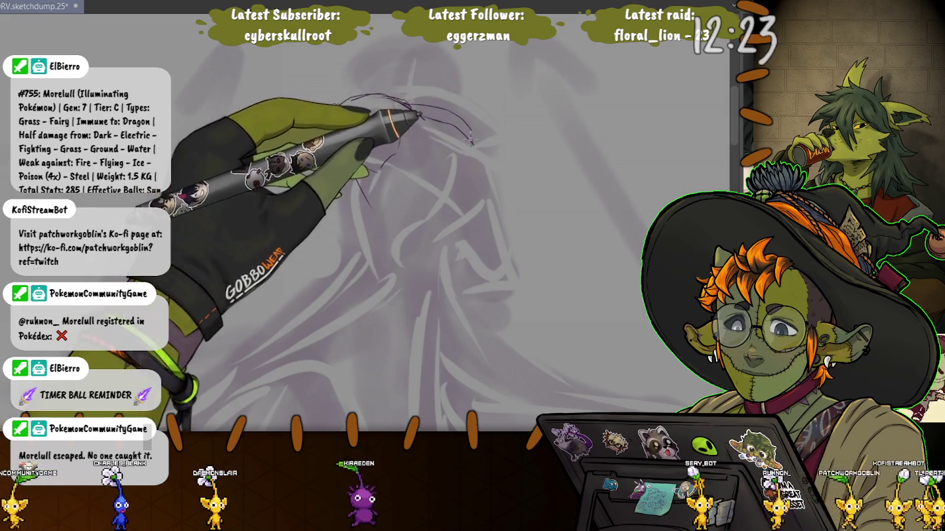
left_click_drag(367, 104, 283, 148)
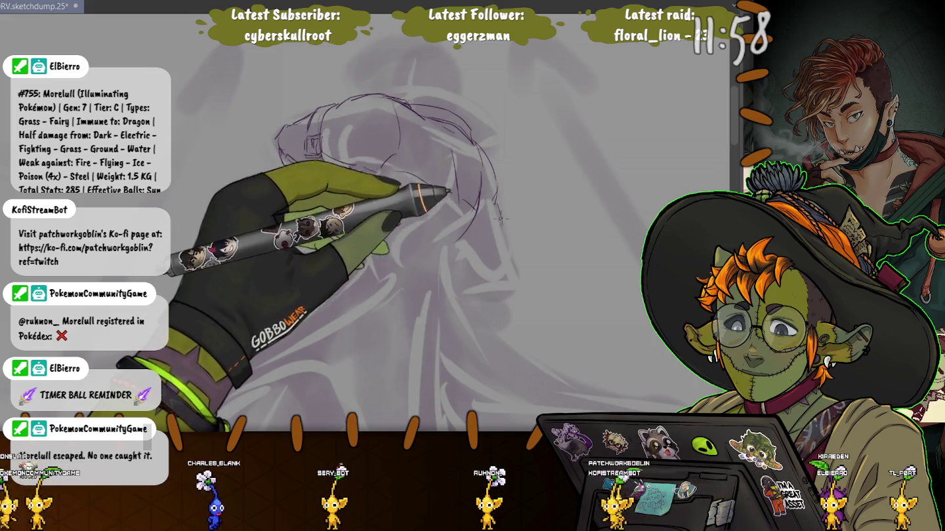
left_click_drag(497, 205, 514, 281)
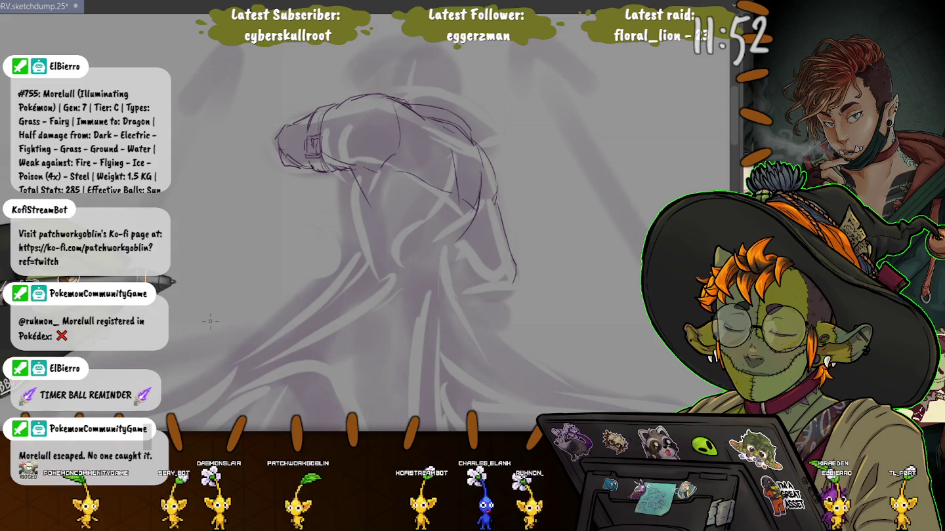
Pan and zoom along the figure to frame the shoulders and cloak below the hooded head.
left_click_drag(219, 321, 239, 289)
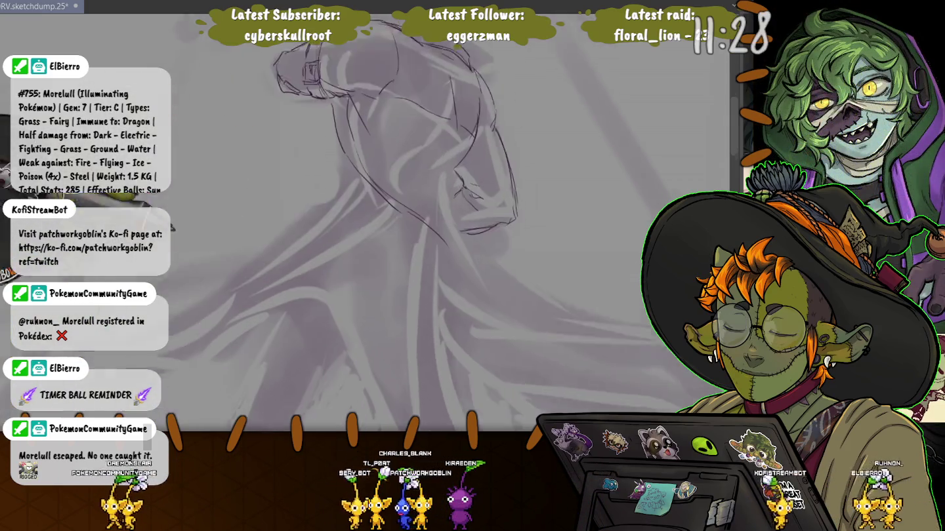
left_click_drag(422, 253, 410, 224)
mouse_move(210, 315)
left_mouse_down()
mouse_move(216, 262)
mouse_move(191, 243)
left_mouse_up()
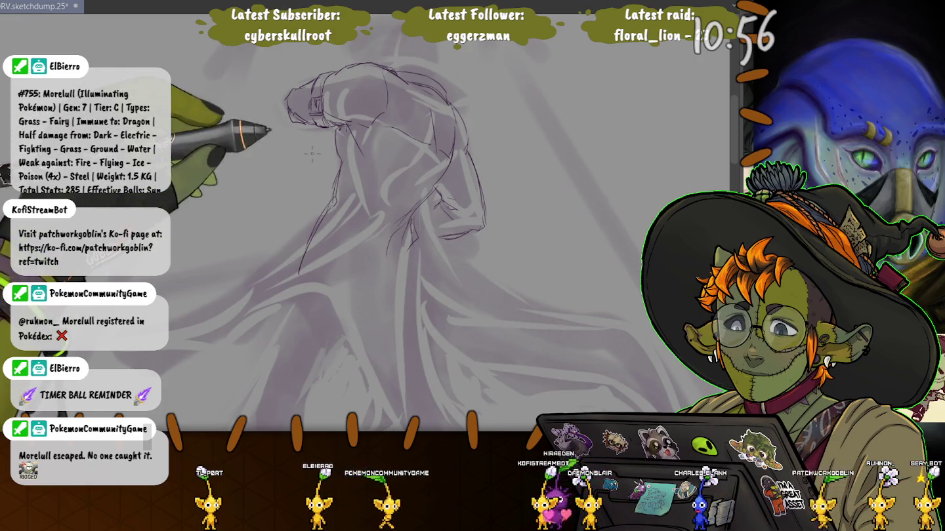
left_click_drag(312, 155, 408, 145)
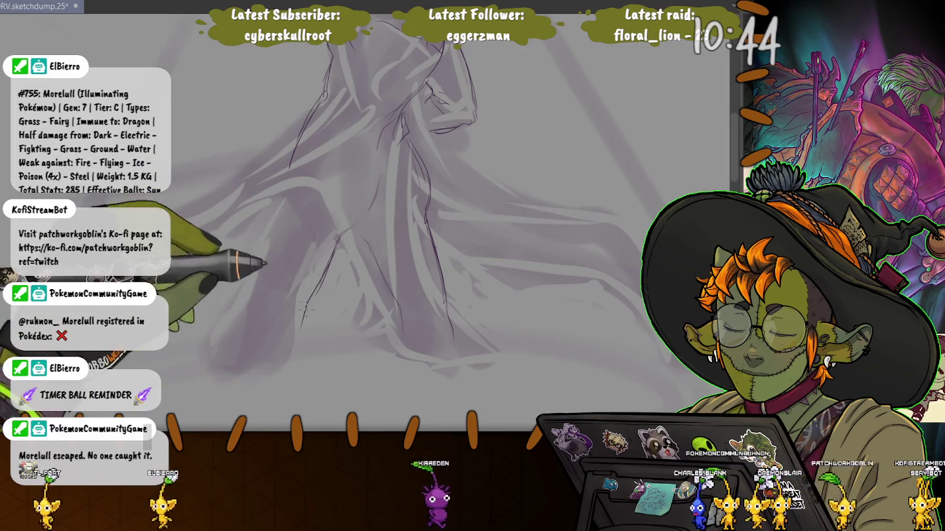
Draw a long dark stroke down the figure's body, then scroll further down the canvas.
left_click_drag(324, 275, 295, 361)
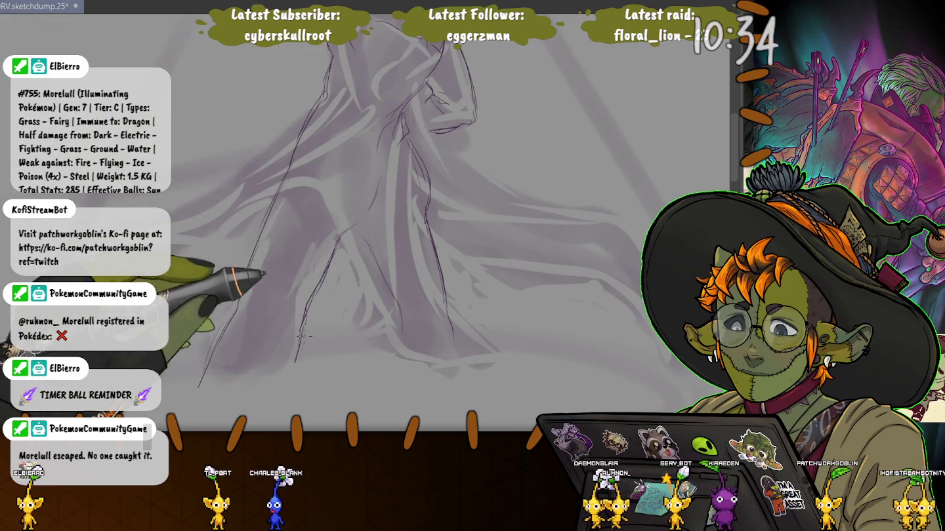
scroll(304, 324, "down", 5)
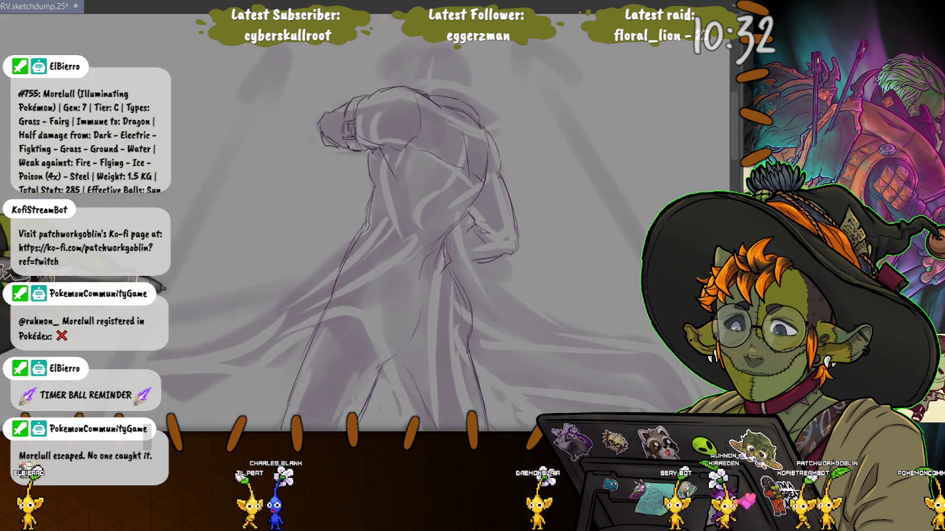
Scroll down and sketch two long lines down the figure's lower body and coat.
scroll(429, 284, "down", 3)
scroll(430, 285, "down", 2)
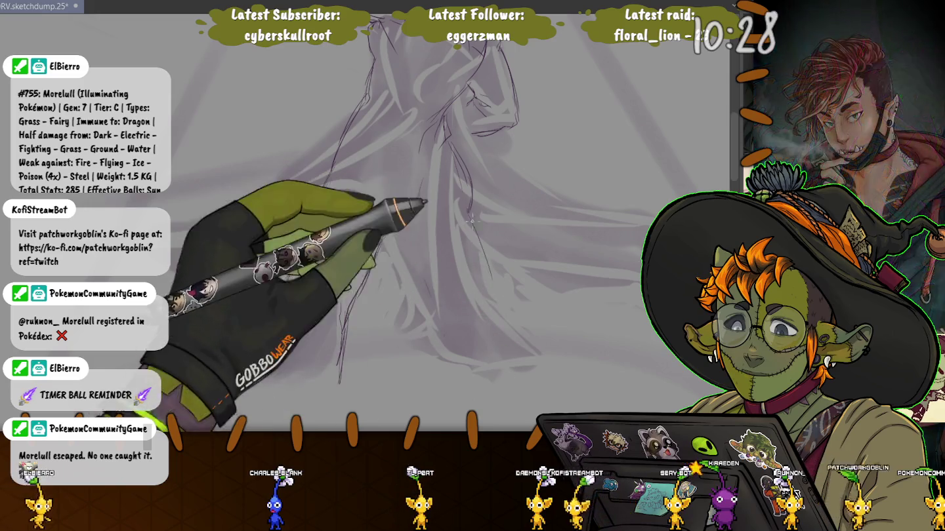
left_click_drag(459, 170, 545, 373)
left_click_drag(357, 187, 240, 390)
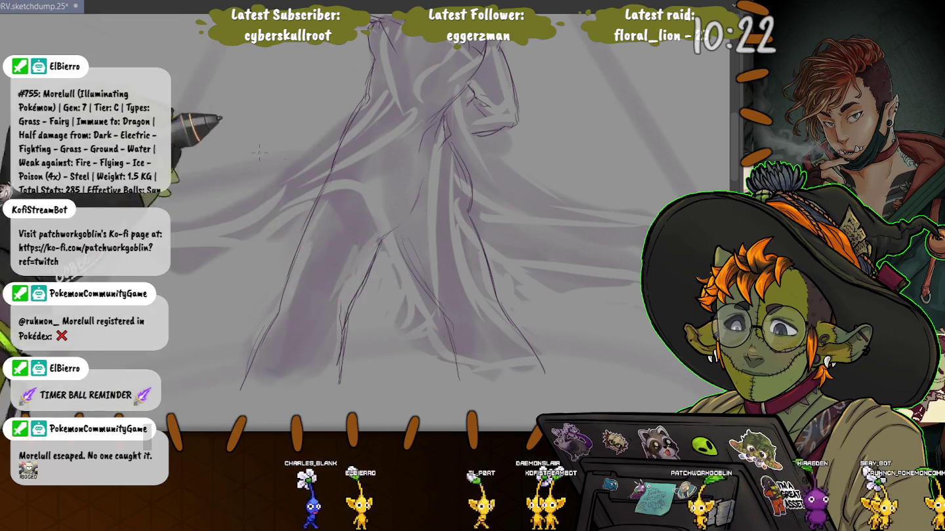
Rotate and pan the view between the figure's head, torso and lower body.
left_click_drag(272, 157, 236, 308)
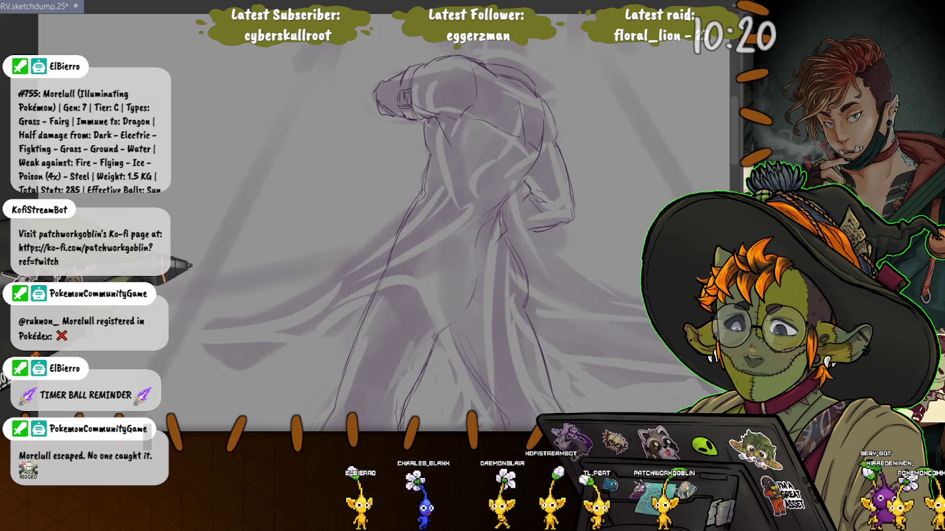
left_click_drag(190, 265, 190, 271)
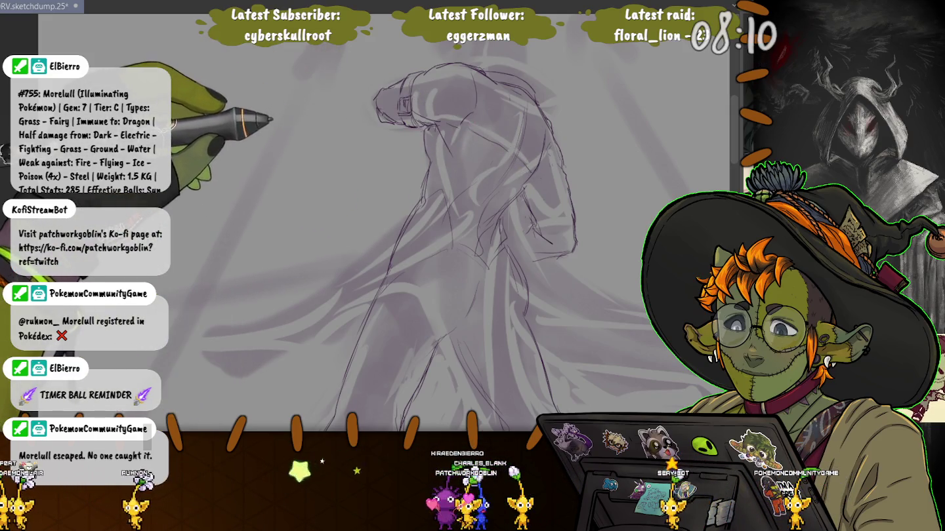
left_click_drag(382, 148, 425, 216)
left_click_drag(360, 216, 377, 241)
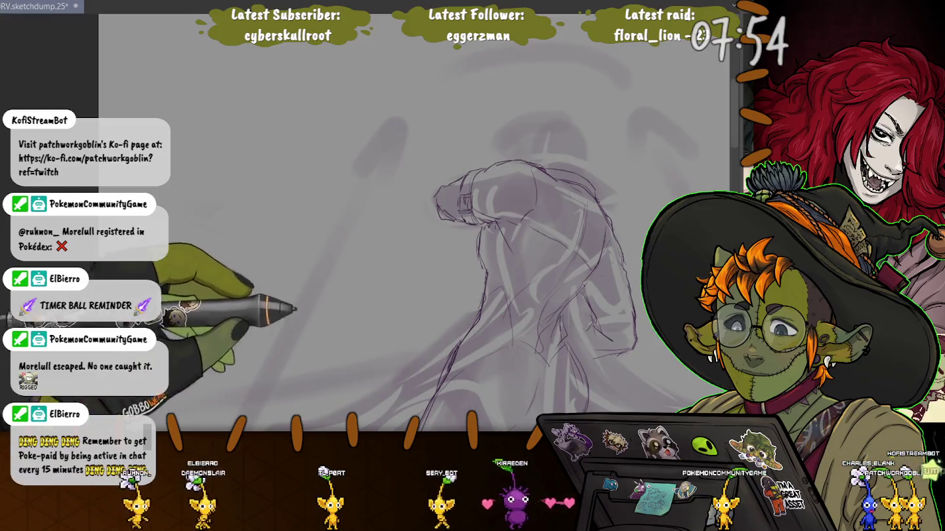
left_click_drag(459, 262, 452, 204)
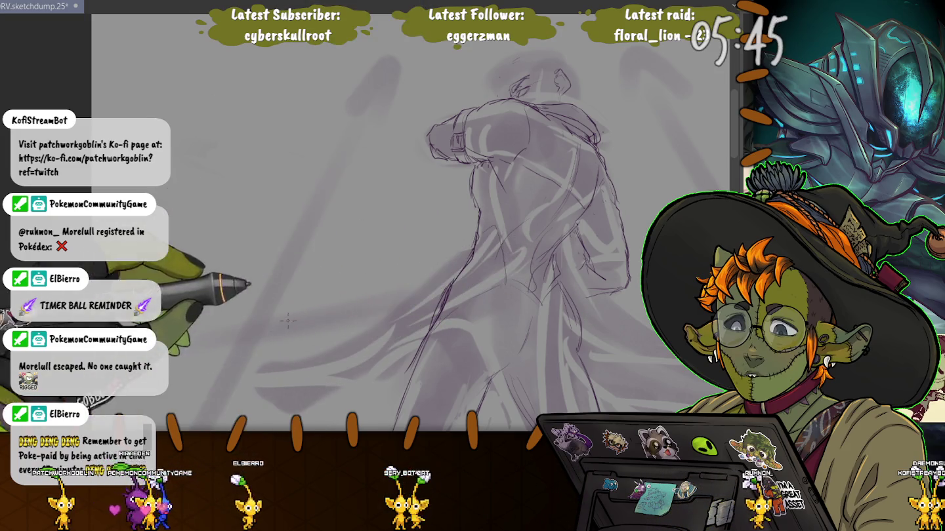
Lasso the figure sketch, reposition it with Free Transform (Ctrl+T), commit and deselect.
scroll(295, 313, "down", 3)
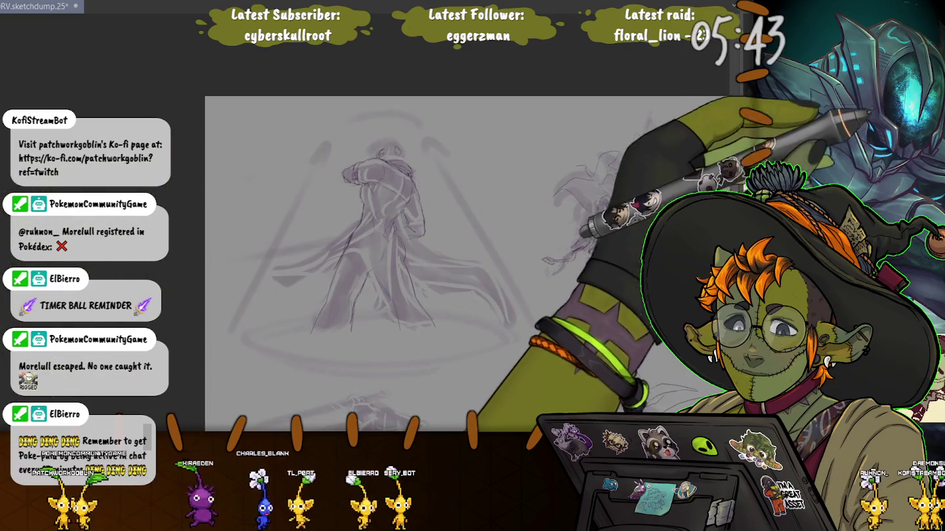
mouse_move(303, 117)
left_mouse_down()
mouse_move(489, 362)
mouse_move(217, 145)
left_mouse_up()
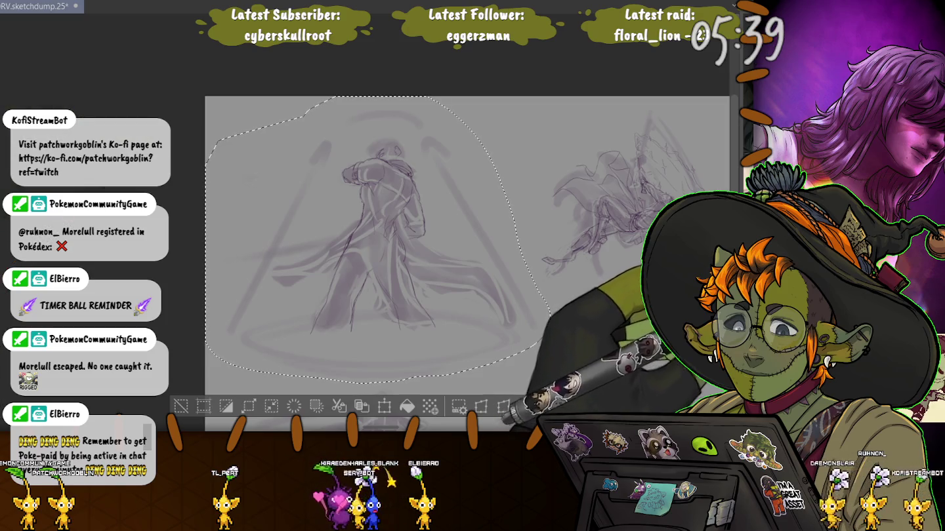
key("ctrl+t")
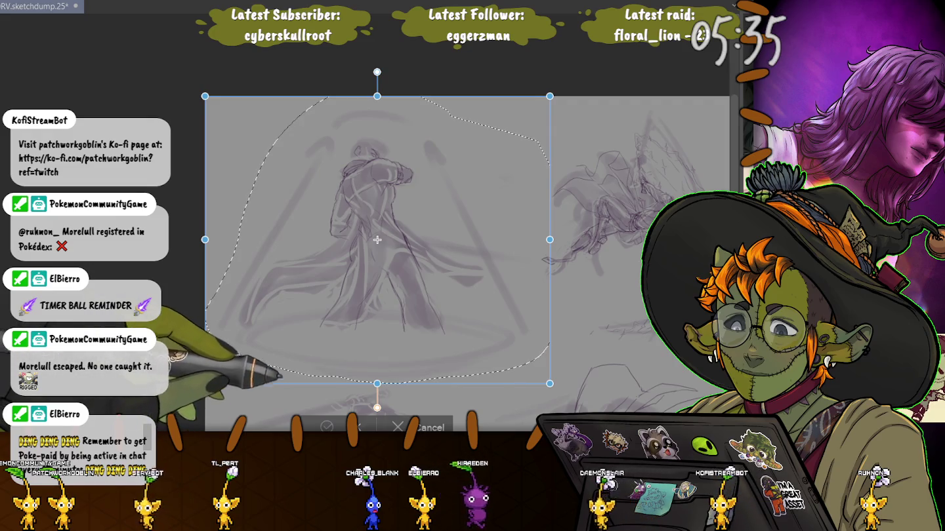
key("Return")
key("ctrl+d")
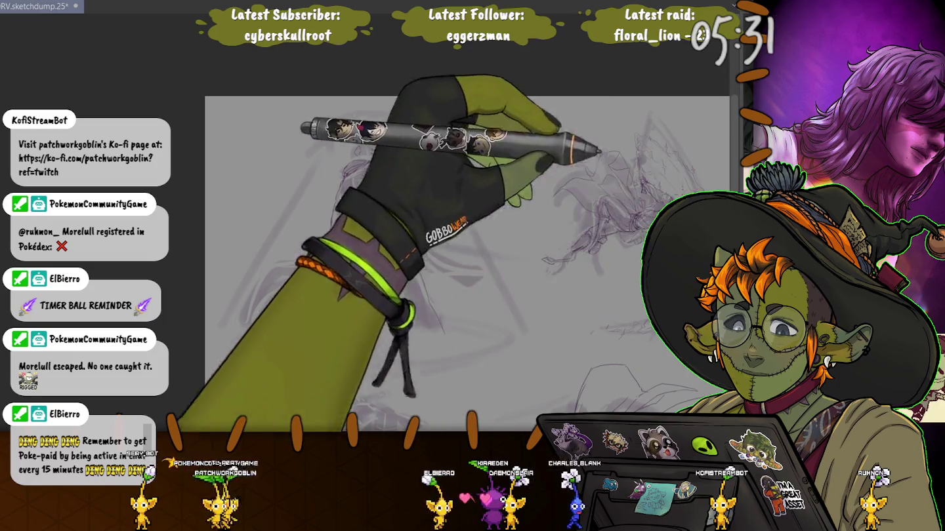
scroll(393, 216, "up", 5)
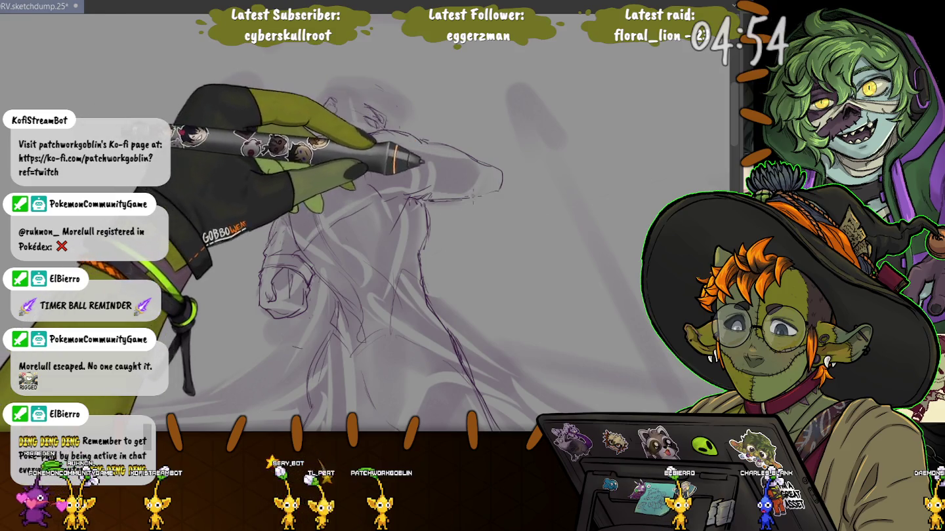
Extend the shoulder outline downward and replace the small head circles with a curved outline.
left_click_drag(504, 180, 501, 223)
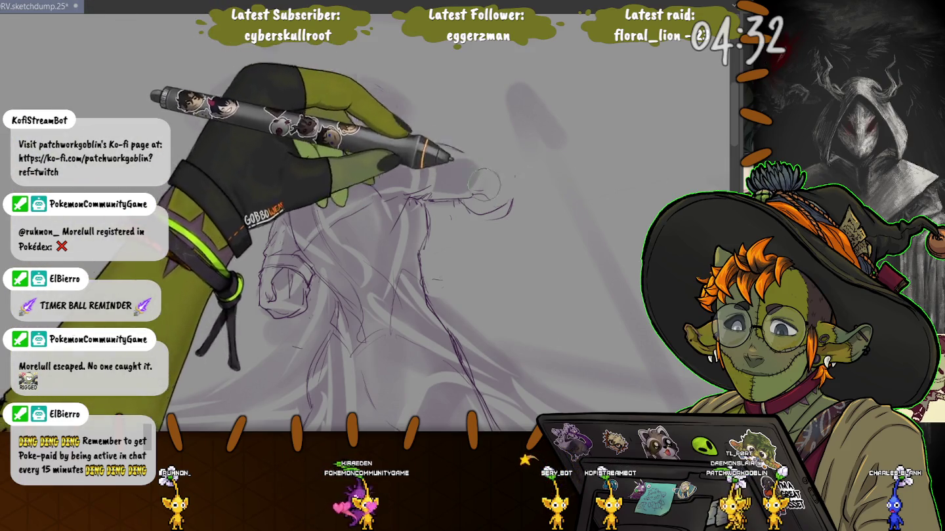
mouse_move(460, 155)
left_mouse_down()
mouse_move(464, 189)
mouse_move(491, 177)
left_mouse_up()
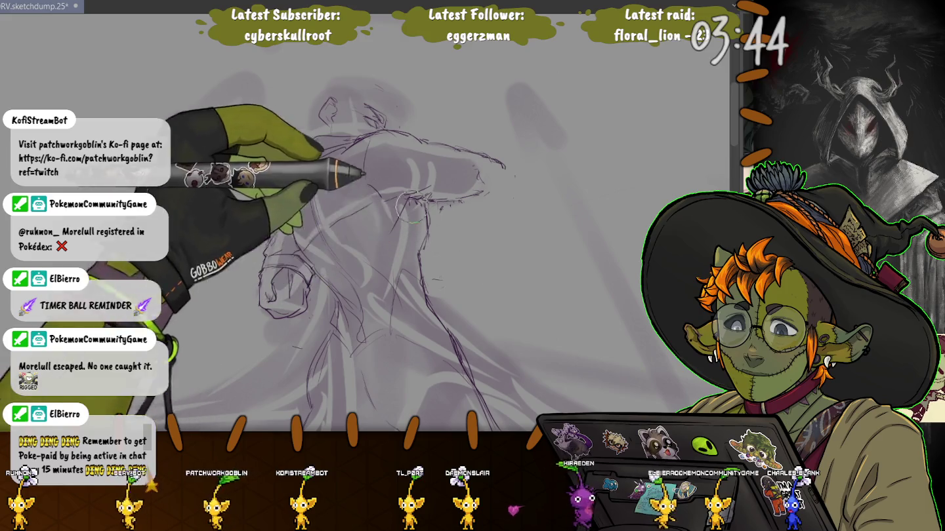
Mirror the canvas view and sketch new lowered-arm lines near the elbow.
key("m")
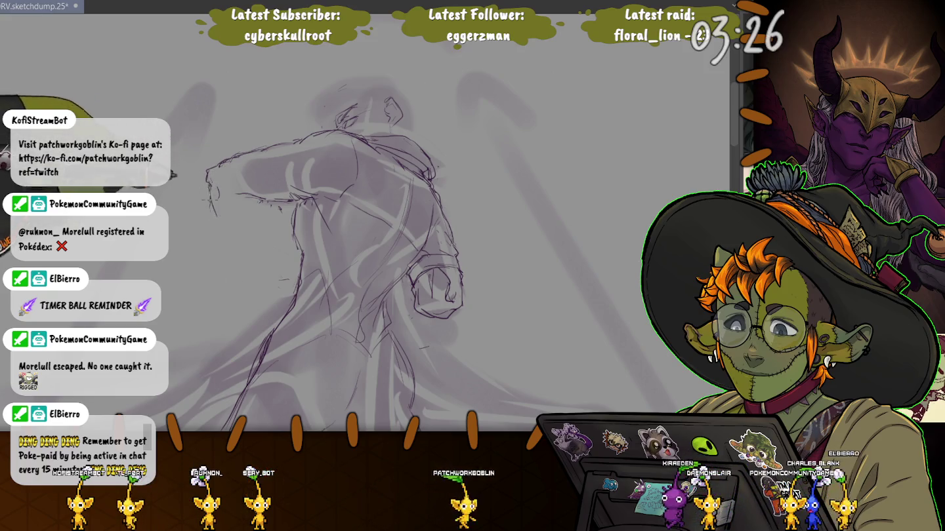
mouse_move(231, 191)
left_mouse_down()
mouse_move(268, 214)
mouse_move(209, 169)
left_mouse_up()
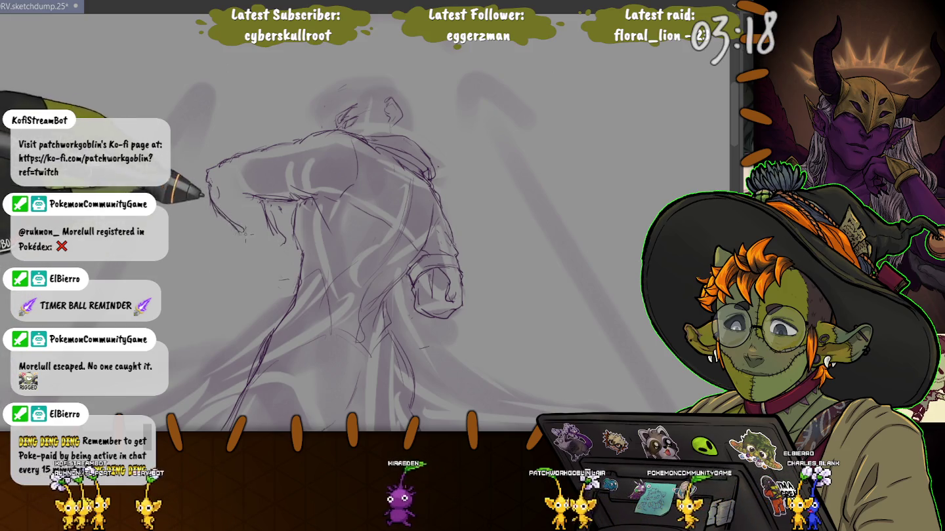
left_click_drag(216, 202, 248, 246)
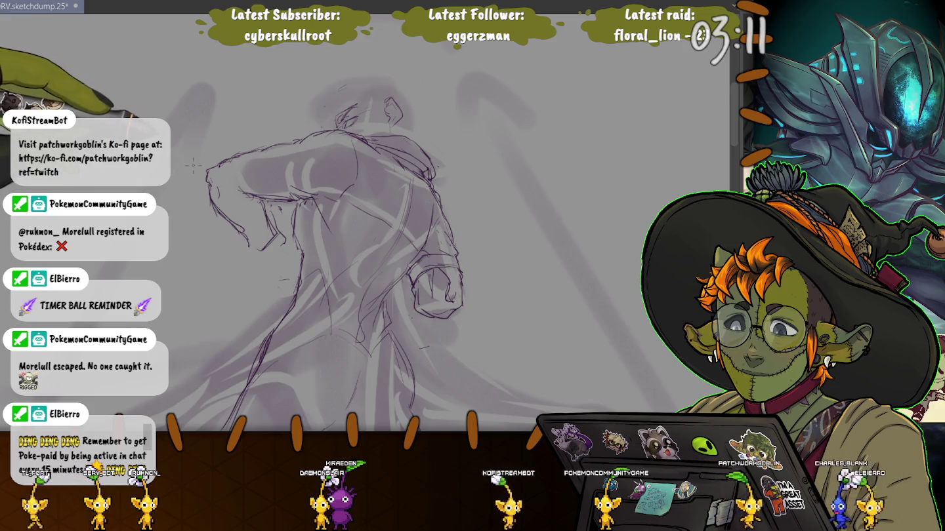
left_click_drag(231, 188, 198, 174)
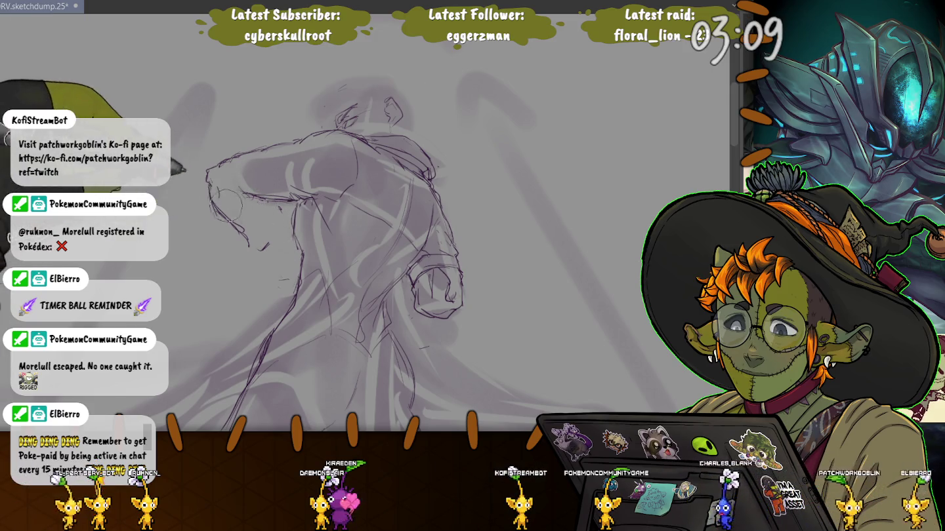
Undo the last arm stroke, redraw the arm's upper edge, and erase the extended arm near the shoulder.
key("ctrl+z")
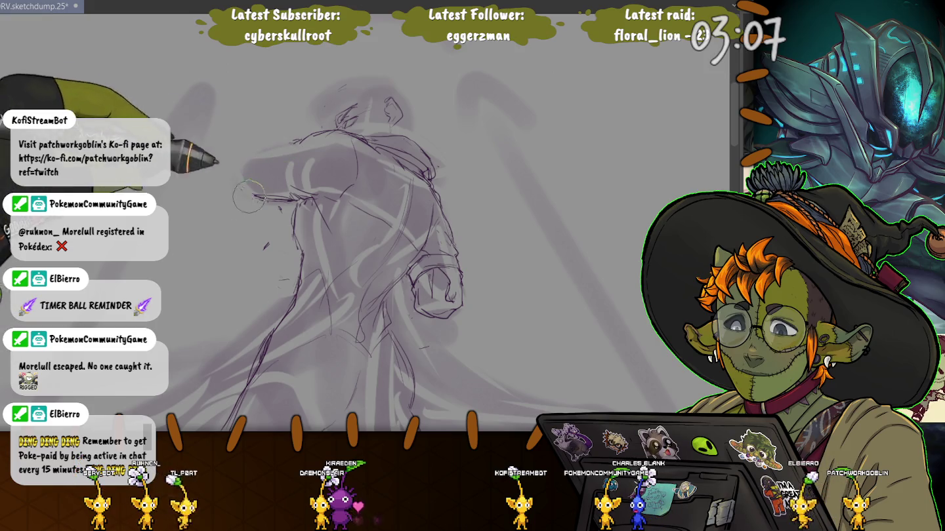
mouse_move(295, 139)
left_mouse_down()
mouse_move(242, 158)
mouse_move(235, 192)
left_mouse_up()
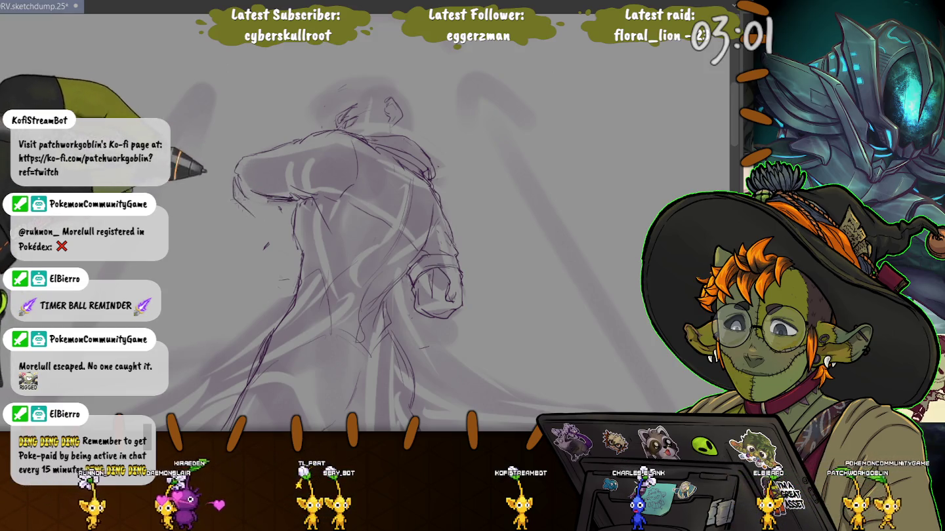
left_click_drag(237, 190, 245, 176)
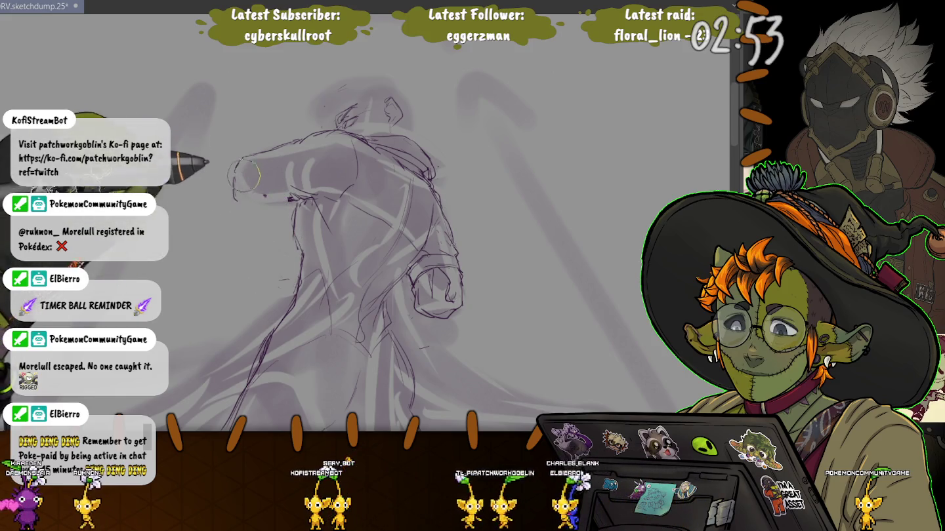
mouse_move(267, 238)
left_mouse_down()
mouse_move(257, 164)
mouse_move(225, 180)
left_mouse_up()
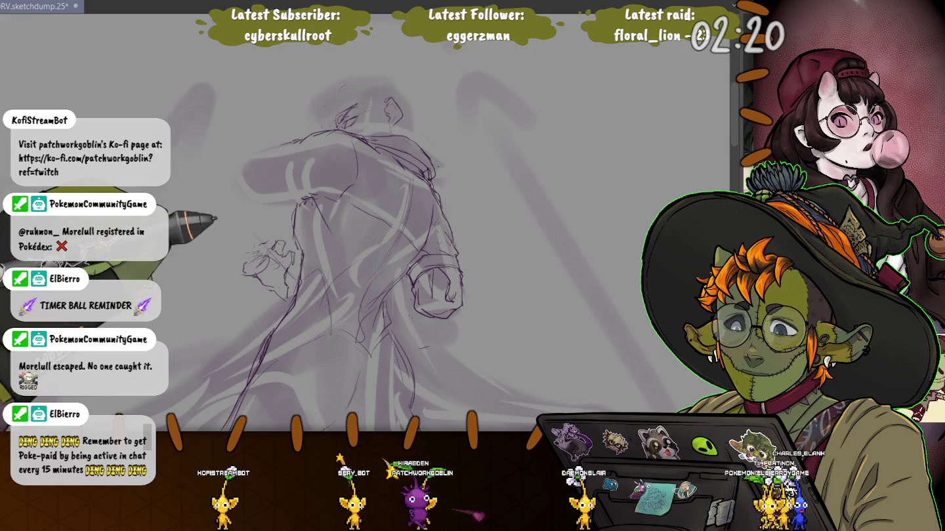
Draw the lowered arm's outer edge and upper-left shoulder contour, then sketch the hand's curled fingers.
left_click_drag(229, 244, 247, 267)
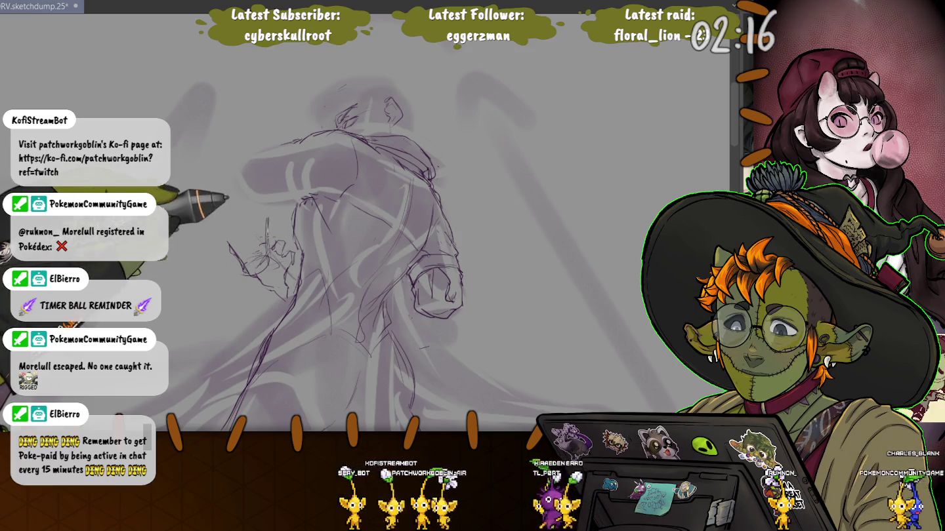
left_click_drag(220, 189, 227, 249)
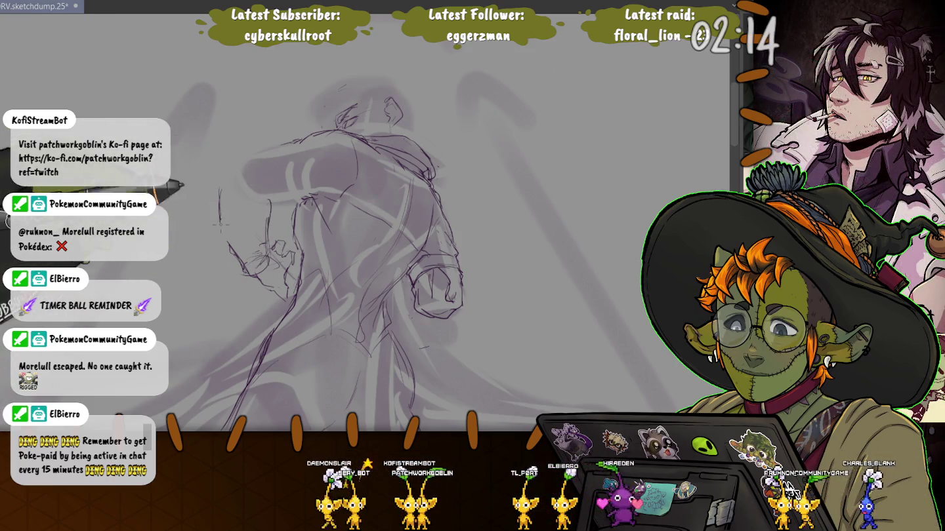
left_click_drag(304, 195, 268, 197)
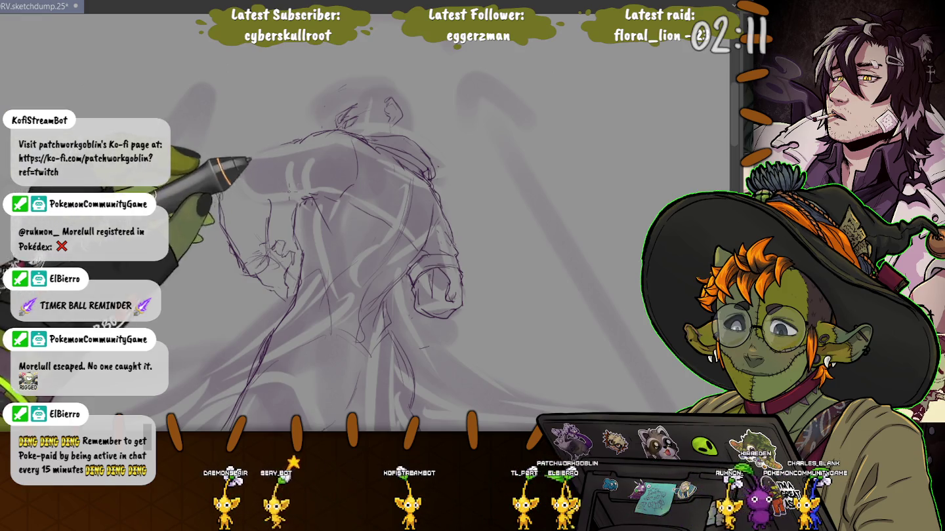
left_click_drag(272, 139, 220, 172)
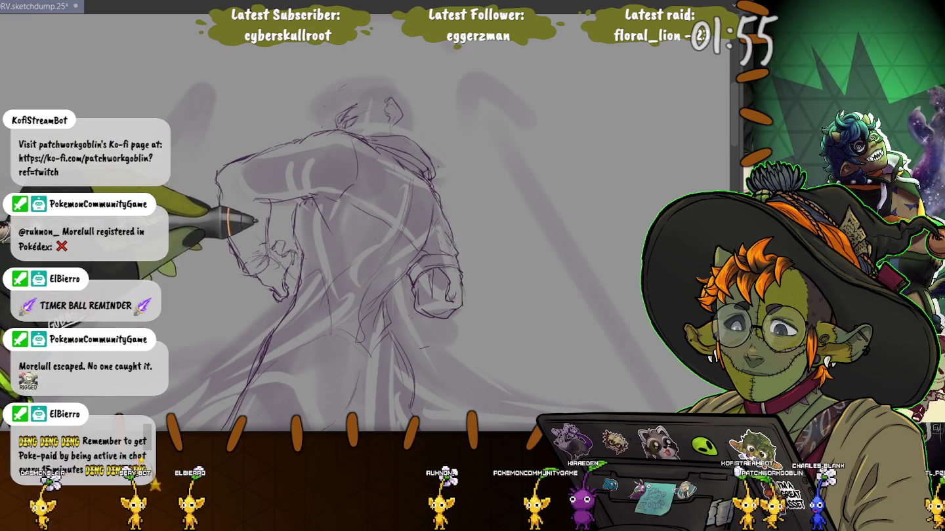
mouse_move(275, 245)
left_mouse_down()
mouse_move(258, 269)
mouse_move(282, 269)
left_mouse_up()
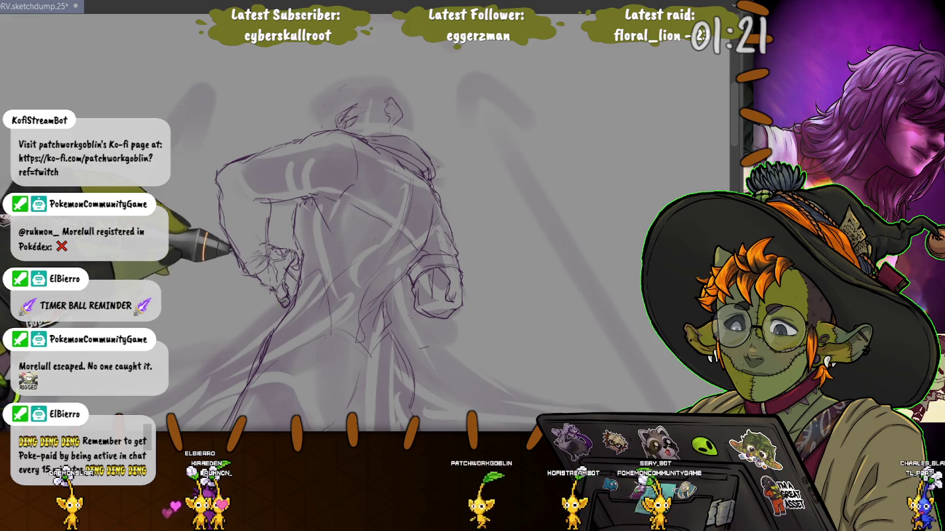
left_click_drag(256, 252, 269, 267)
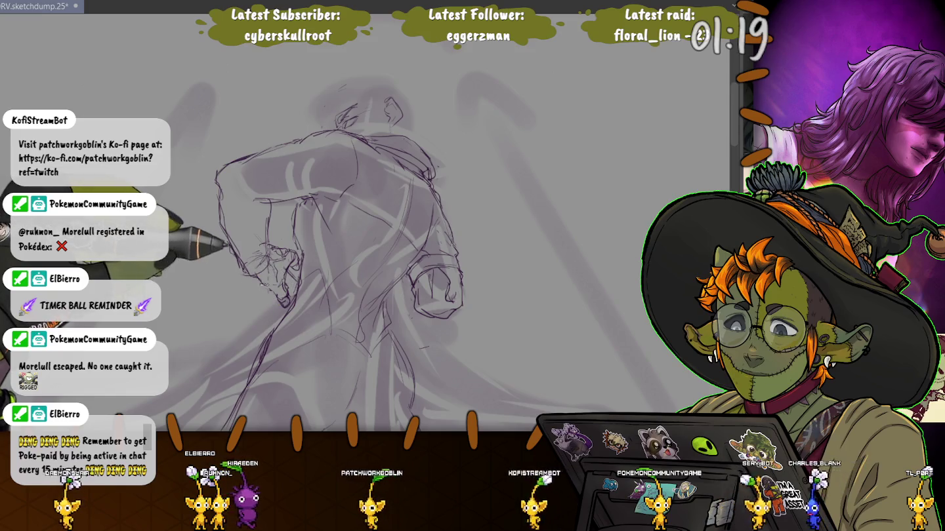
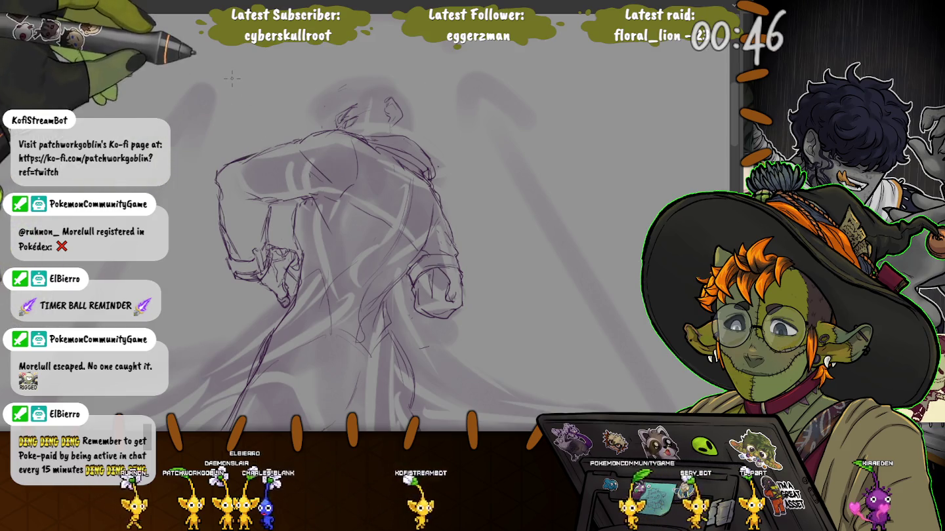
Redraw the left arm's purple outline, lasso-select the arm, and start a Ctrl+T transform.
mouse_move(220, 216)
left_mouse_down()
mouse_move(228, 169)
mouse_move(215, 223)
left_mouse_up()
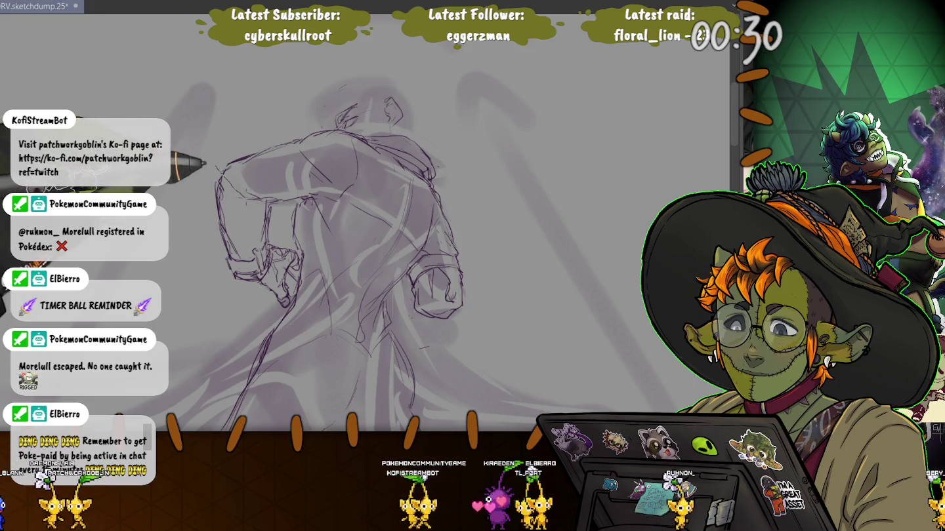
left_click_drag(255, 210, 248, 269)
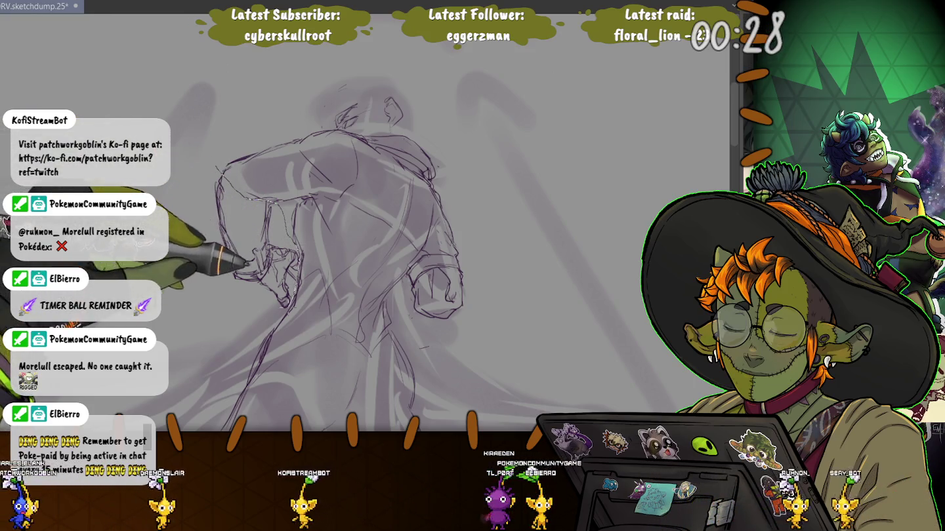
key("ctrl+t")
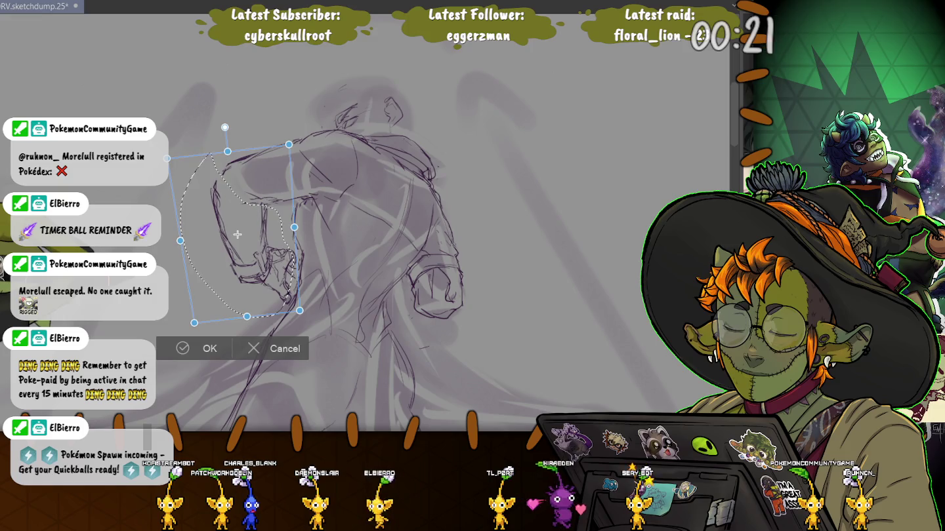
Shift the selected left arm slightly up and right, then commit the transform.
left_click_drag(237, 234, 241, 232)
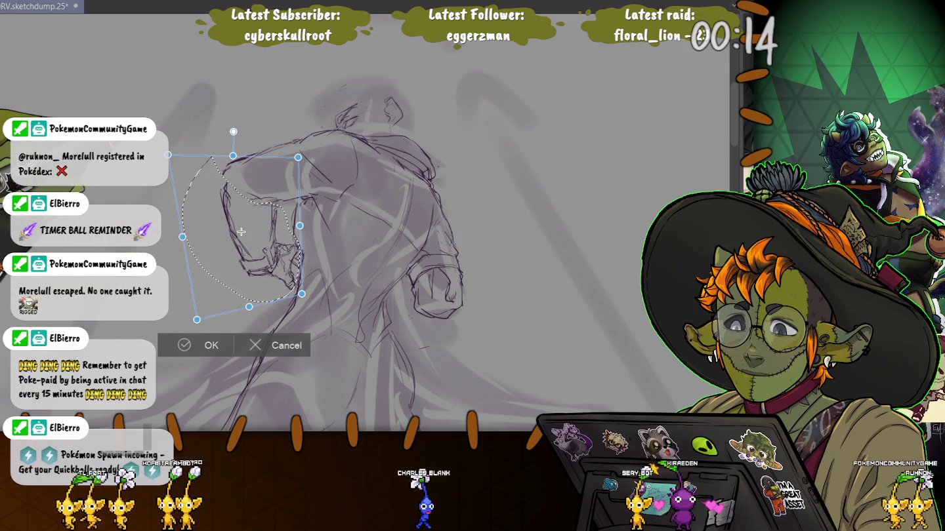
left_click_drag(240, 232, 237, 227)
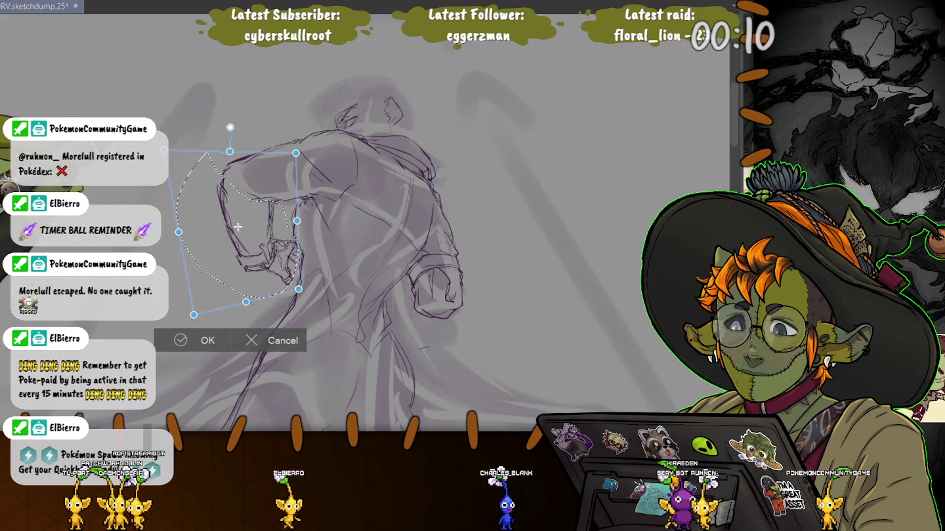
key("Return")
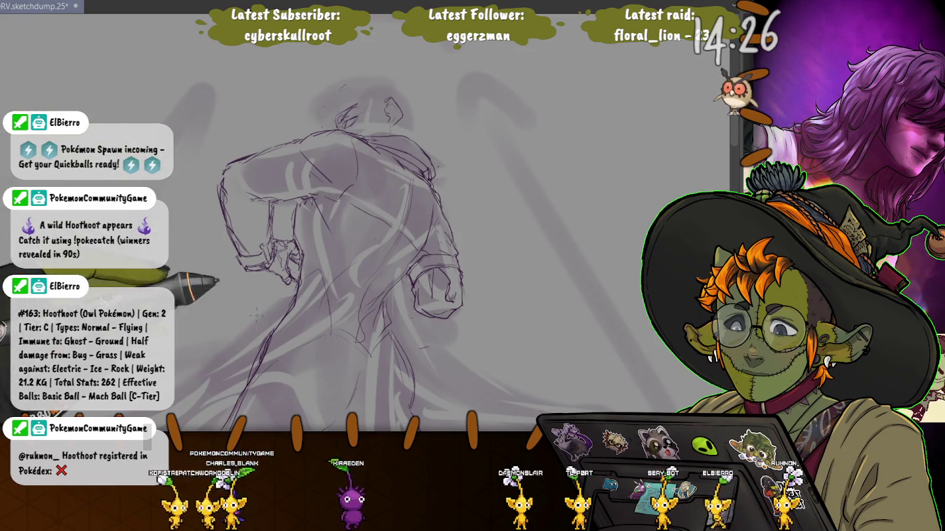
scroll(341, 223, "down", 3)
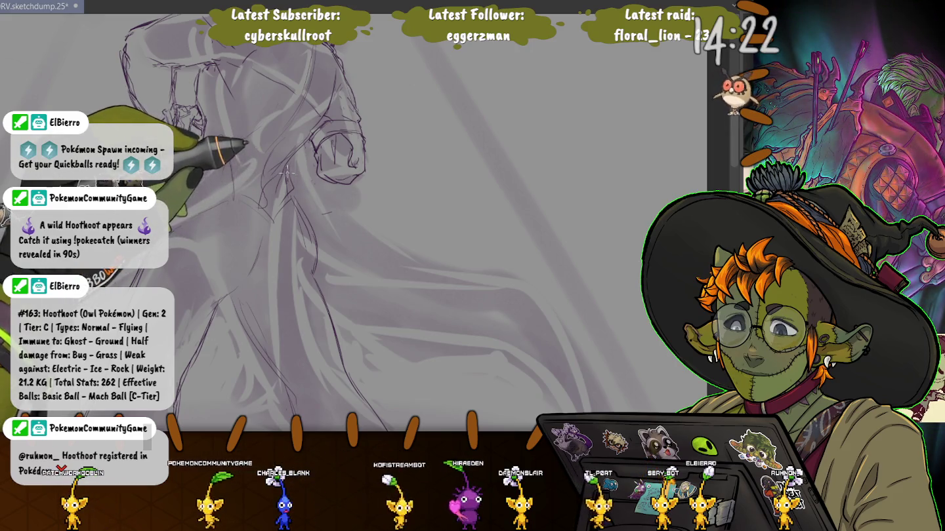
Draw two long parallel diagonal lines for the weapon, redrawing the first at a steeper angle.
left_click_drag(324, 214, 512, 360)
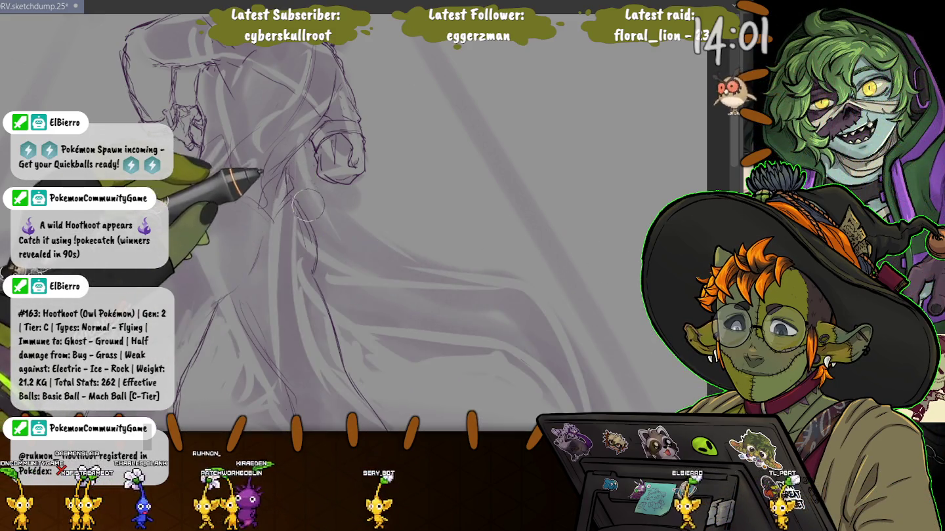
left_click_drag(197, 132, 587, 343)
key("ctrl+z")
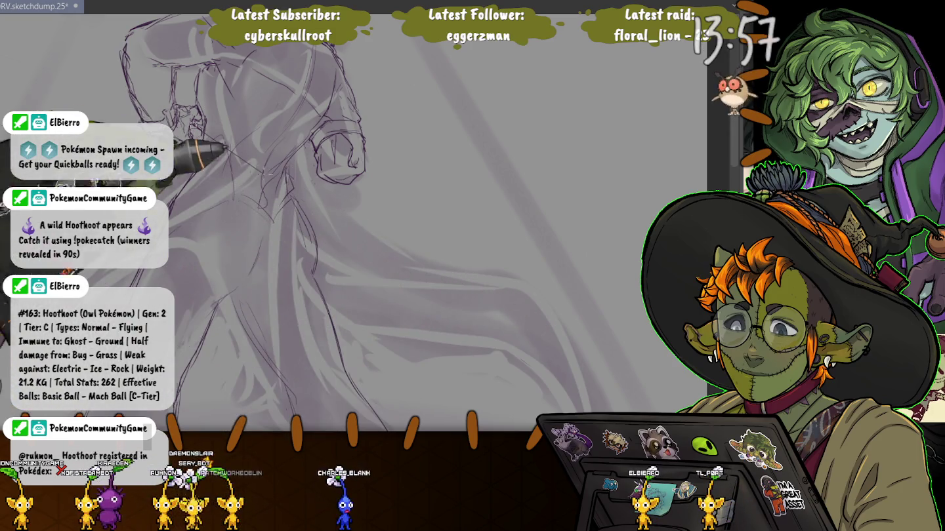
left_click_drag(197, 111, 529, 364)
left_click_drag(216, 131, 525, 371)
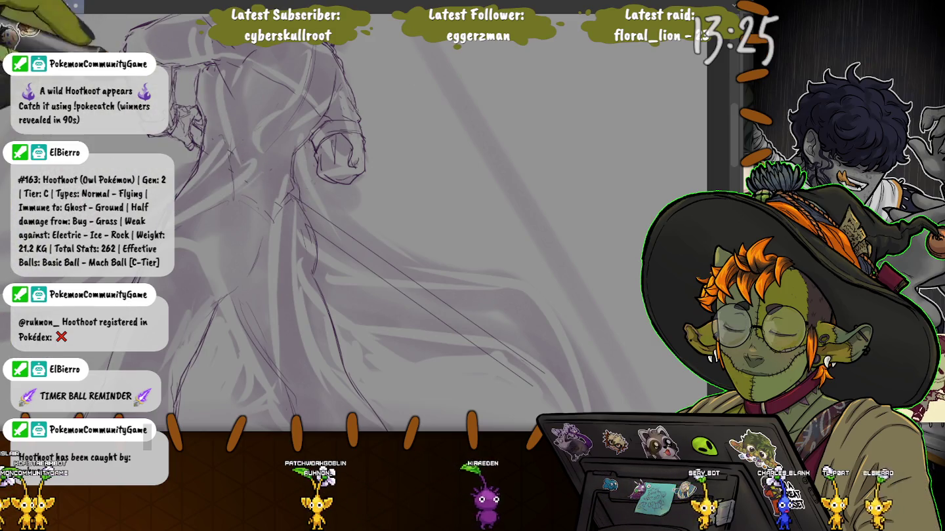
left_click_drag(338, 150, 424, 216)
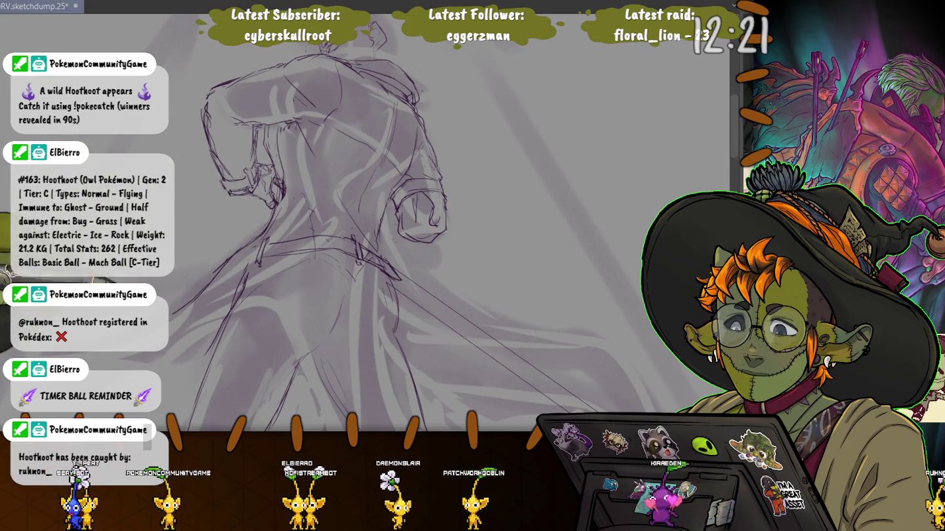
Zoom out to see the whole figure with its long diagonal weapon.
key("minus")
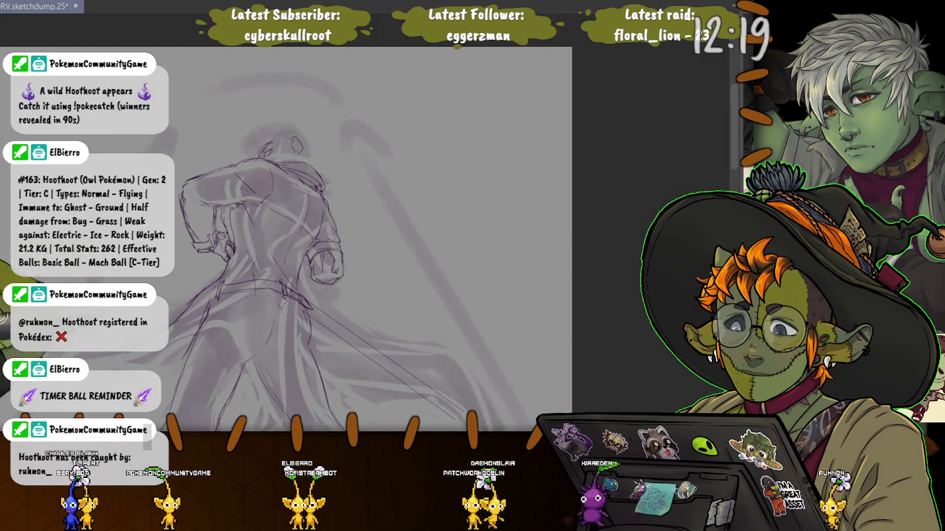
Add another line along the weapon and rough strokes over the flowing coat and left side.
left_click_drag(295, 263, 403, 131)
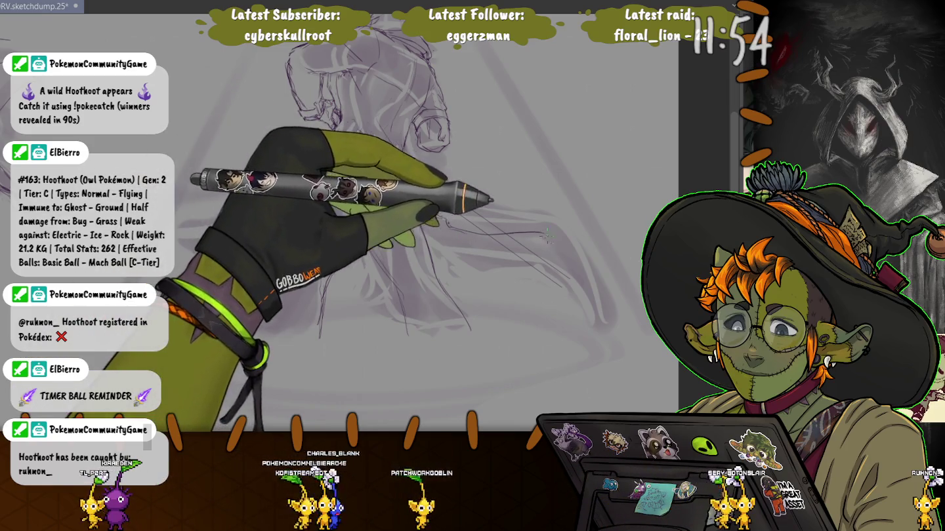
left_click_drag(445, 233, 627, 285)
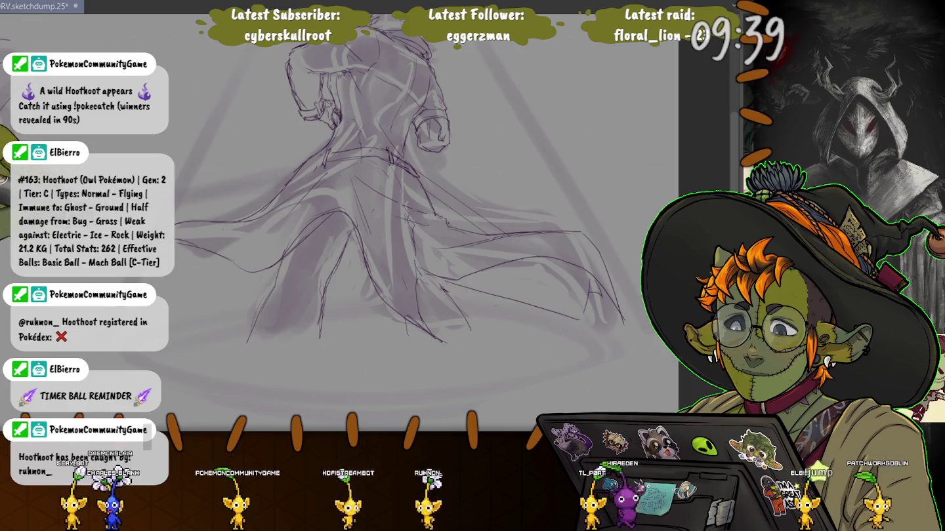
left_click_drag(191, 262, 148, 247)
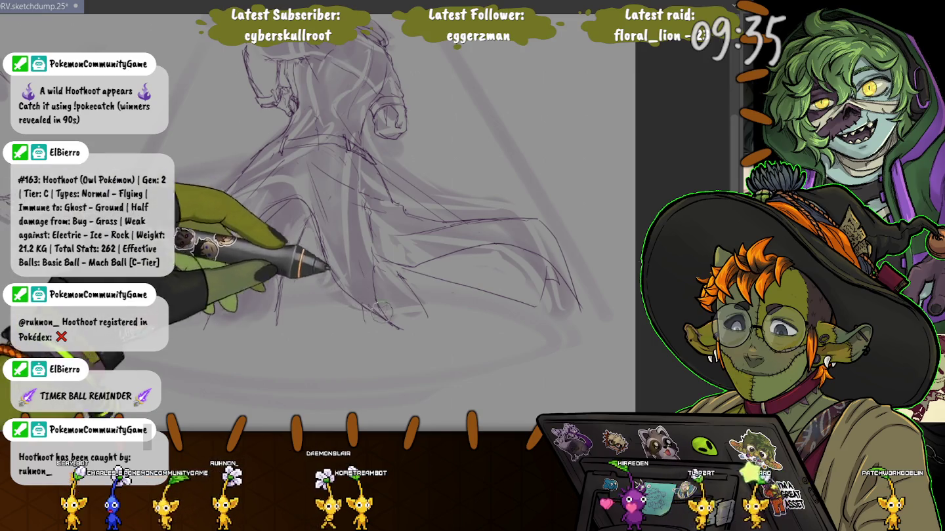
left_click_drag(258, 272, 341, 289)
left_click_drag(297, 248, 216, 288)
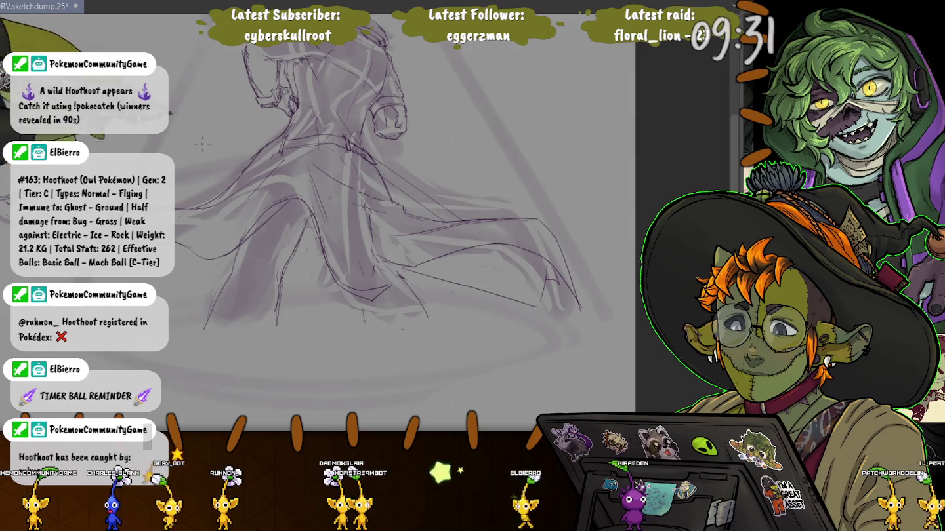
Add faint strokes along the figure's left side and a short mark below the legs.
left_click_drag(208, 148, 286, 231)
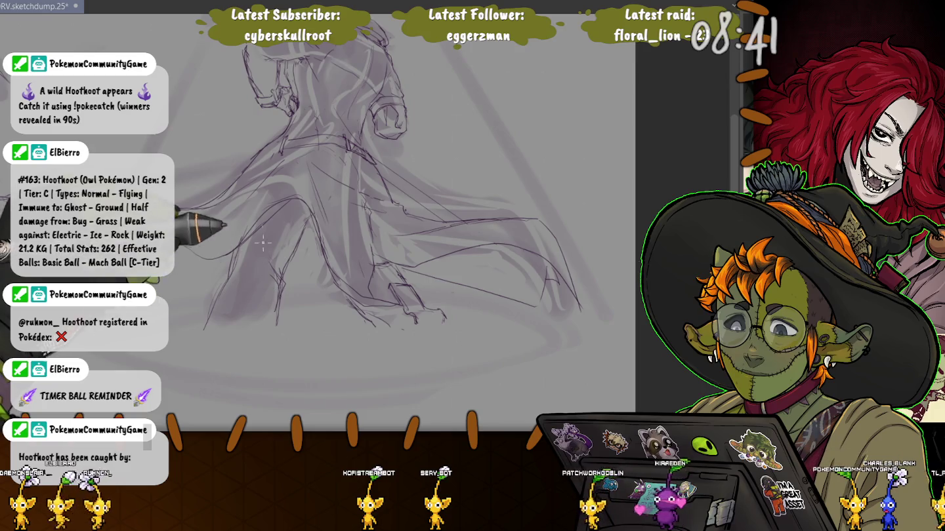
left_click_drag(289, 313, 272, 336)
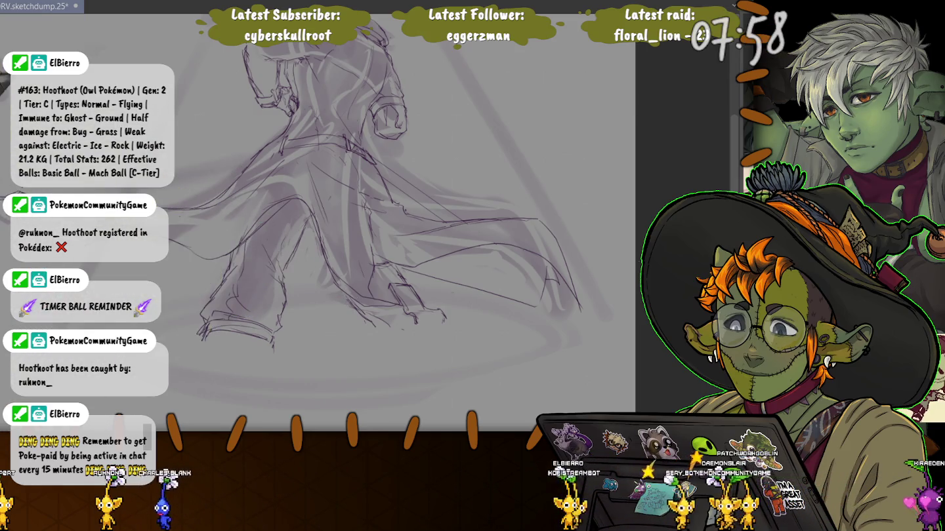
scroll(386, 223, "up", 2)
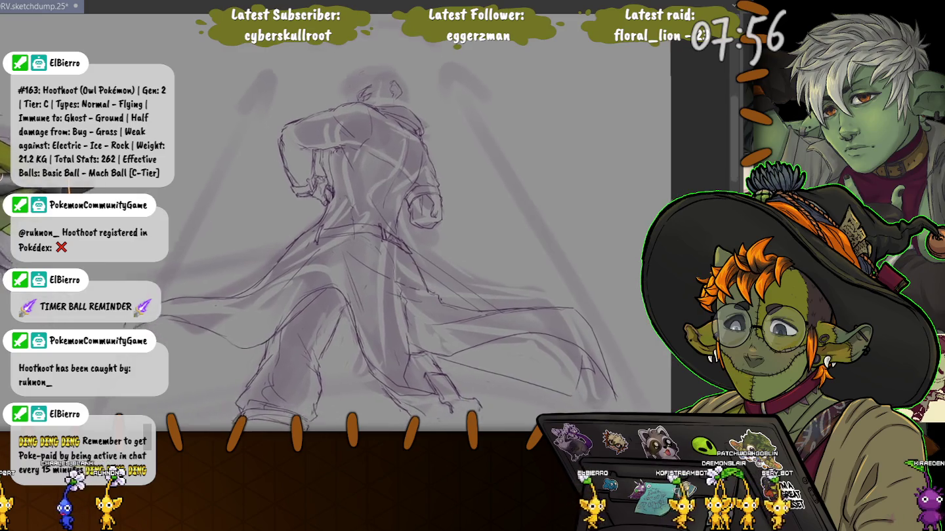
Pan slightly left and zoom in close on the figure's head and shoulders.
left_click_drag(393, 223, 364, 226)
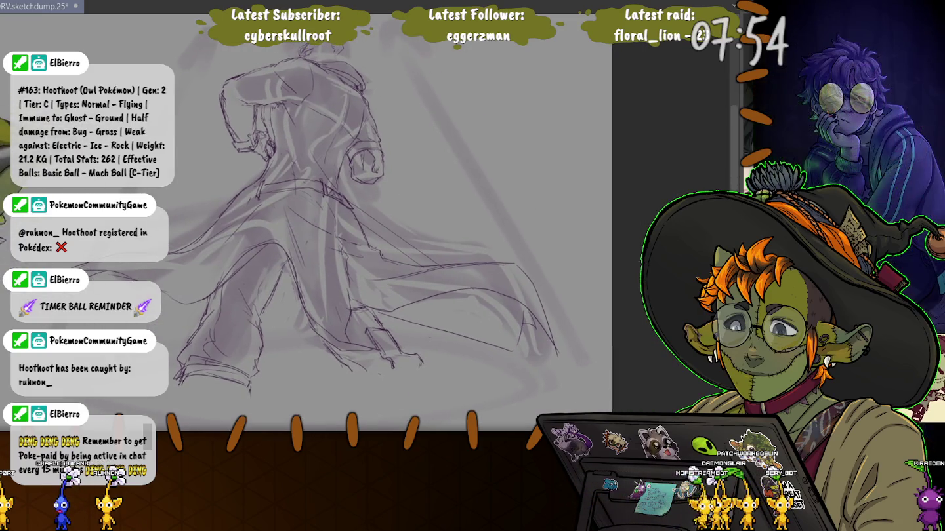
scroll(368, 164, "up", 2)
scroll(368, 164, "up", 3)
scroll(367, 164, "up", 2)
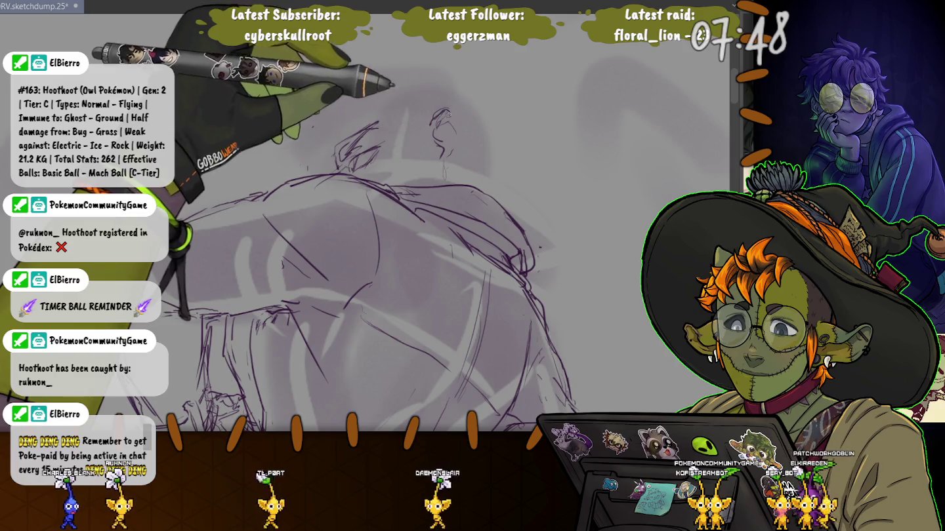
Extend the ear outline, enlarge the brush, and mirror the canvas view to check the head.
mouse_move(464, 132)
left_mouse_down()
mouse_move(454, 157)
mouse_move(435, 144)
mouse_move(452, 141)
left_mouse_up()
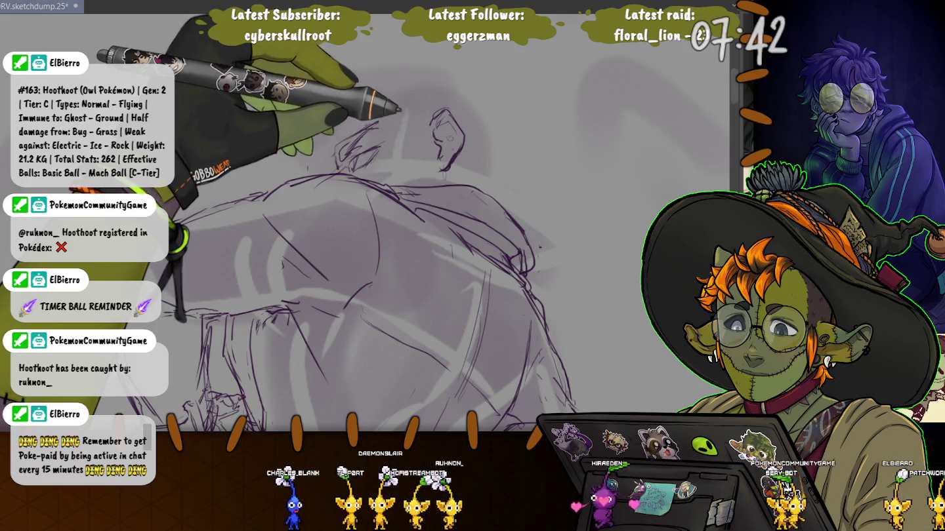
key("e")
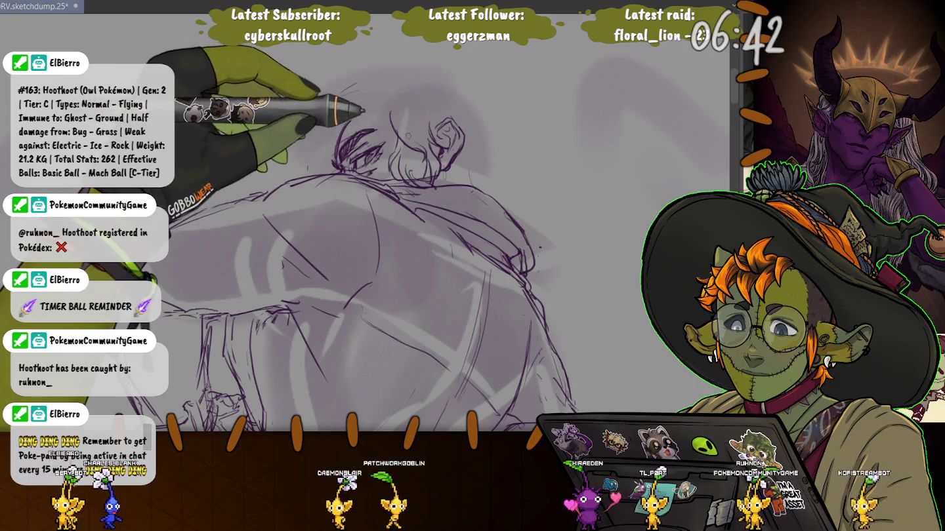
key("m")
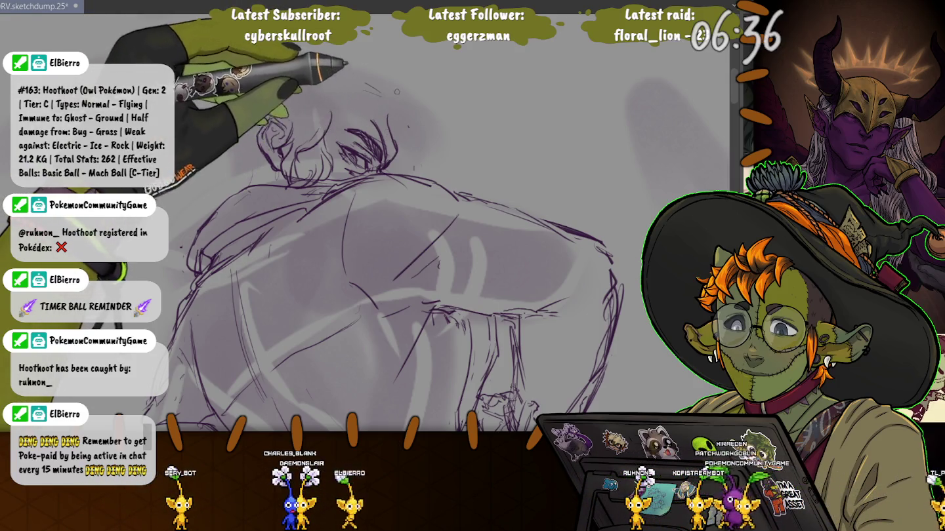
Add curved hair strokes over the head, darken the eye area, and begin selecting the eye.
left_click_drag(387, 96, 422, 140)
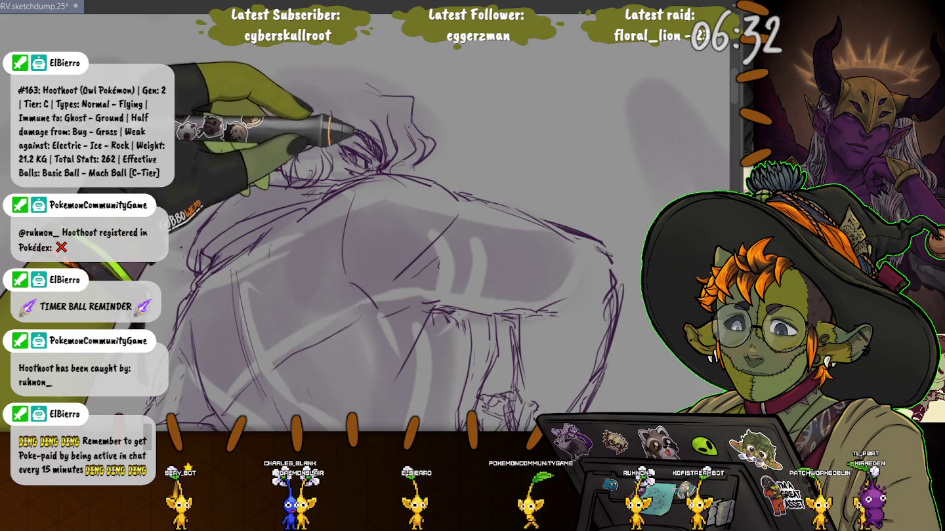
left_click_drag(357, 137, 380, 149)
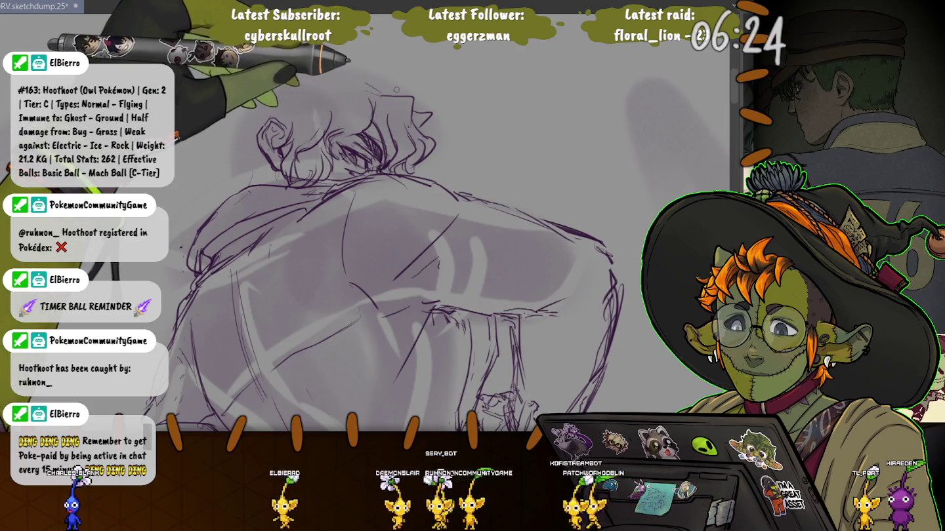
left_click_drag(371, 80, 392, 85)
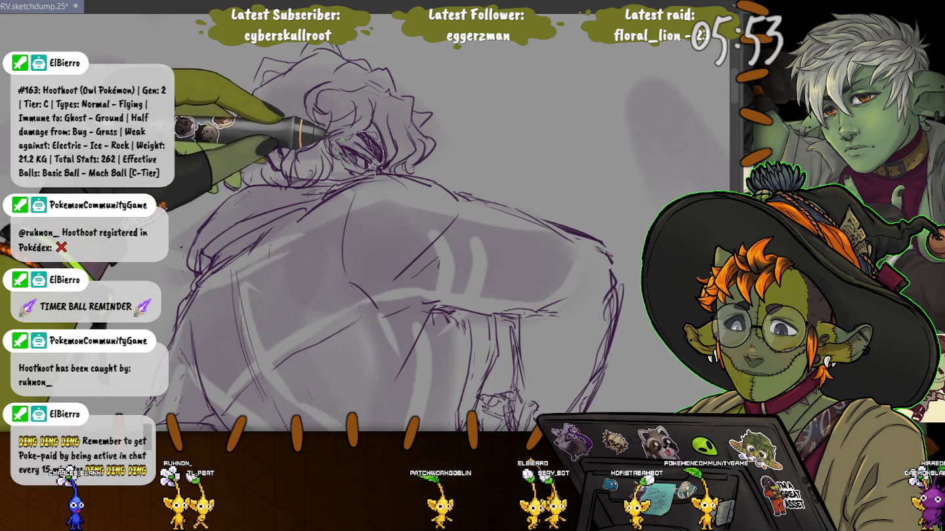
left_click_drag(336, 141, 339, 146)
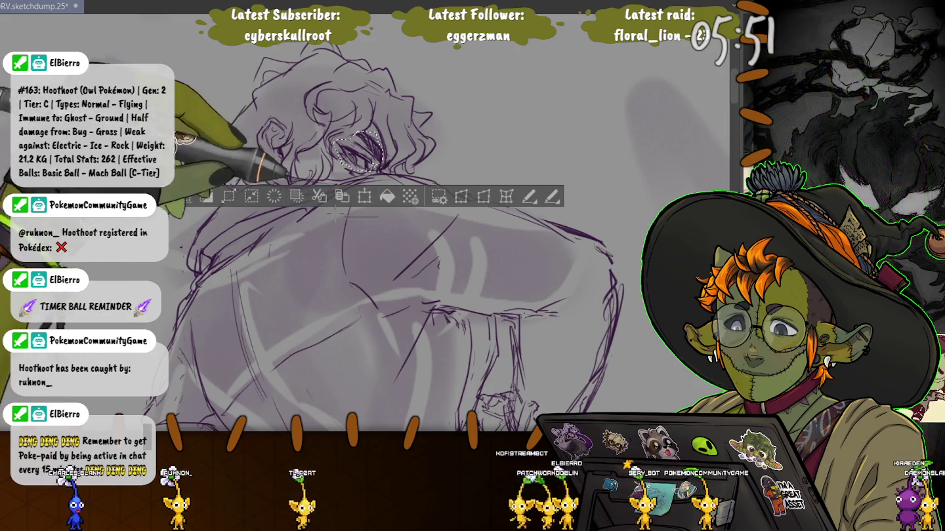
Lasso the eye, nudge it into a slightly adjusted position, commit, and deselect.
left_click_drag(342, 138, 344, 172)
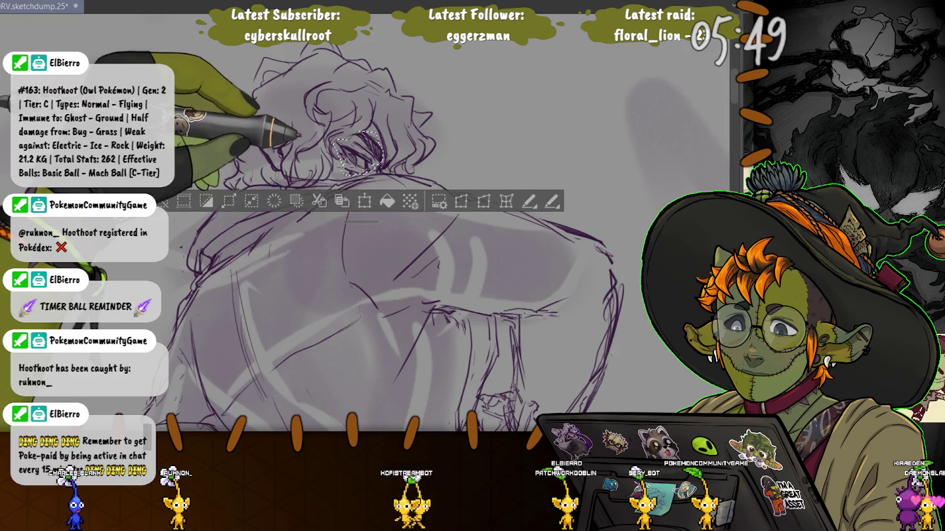
left_click(365, 202)
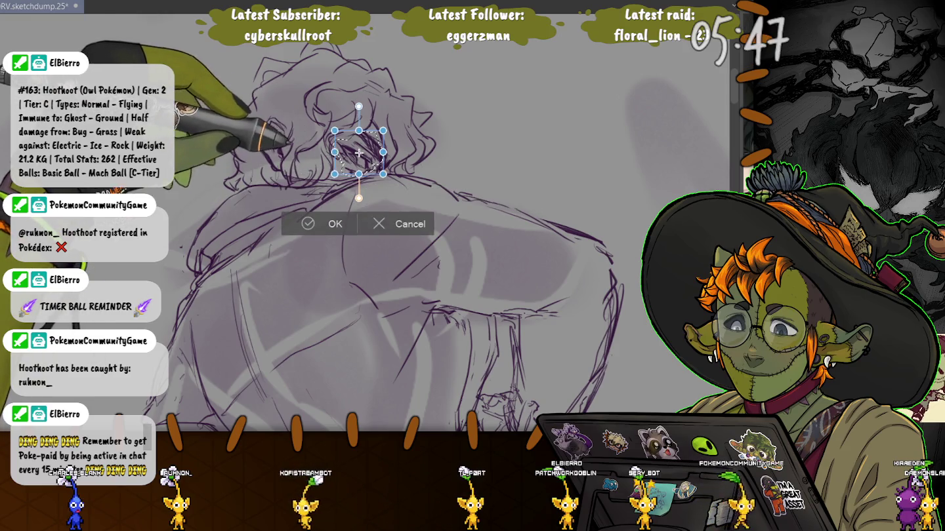
left_click_drag(361, 150, 364, 152)
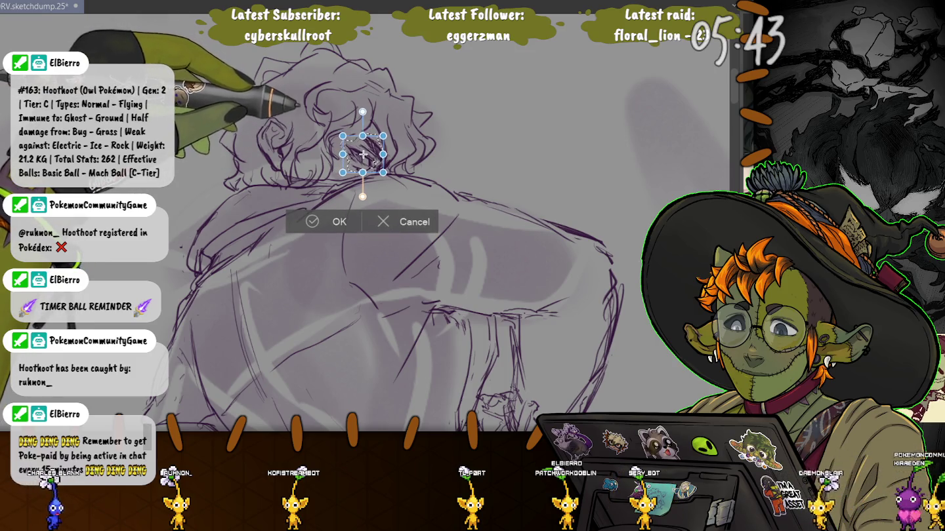
left_click_drag(363, 155, 363, 153)
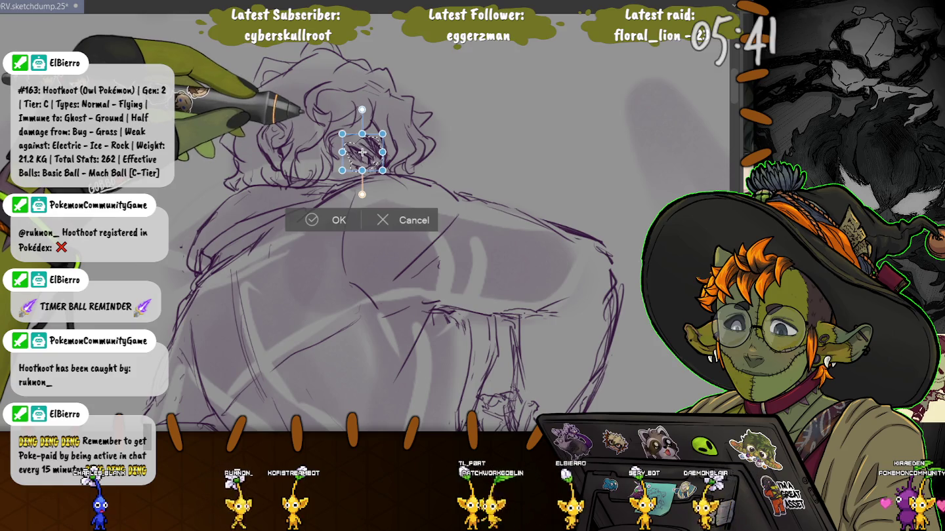
left_click(334, 220)
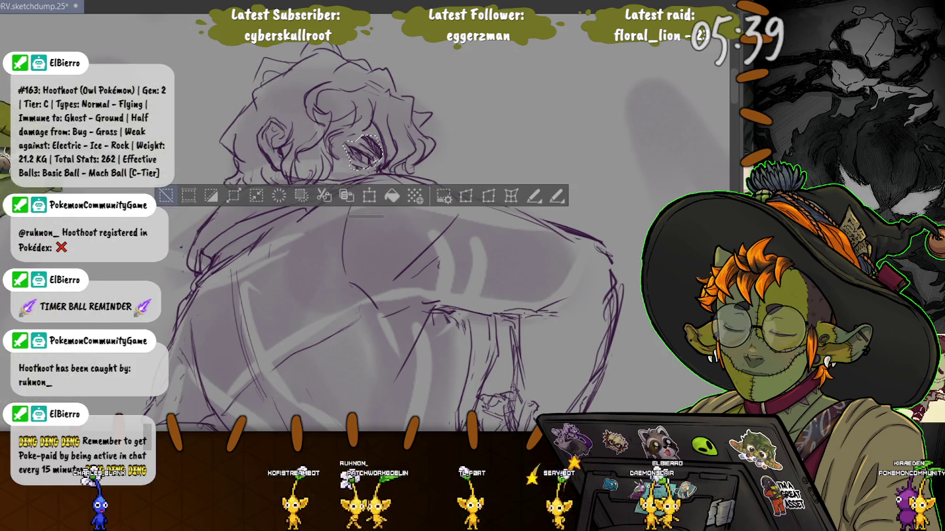
key("ctrl+d")
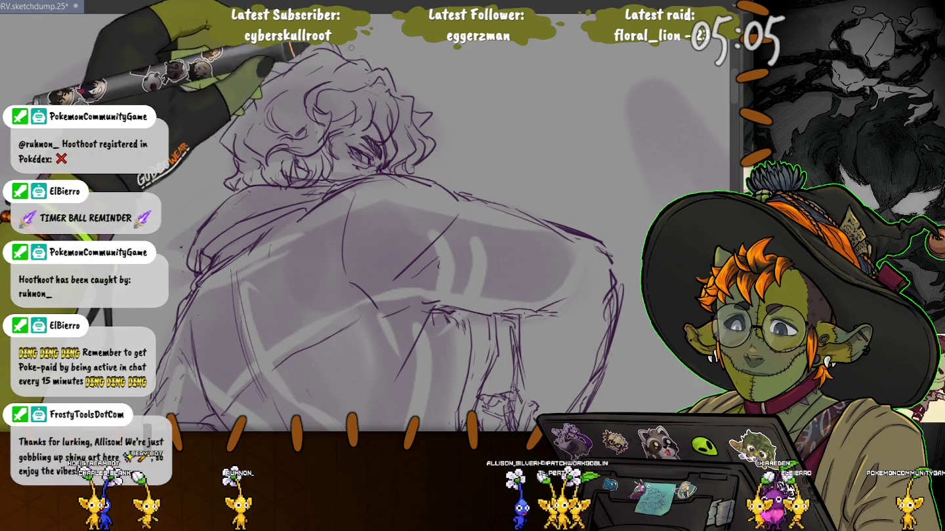
key("ctrl+minus")
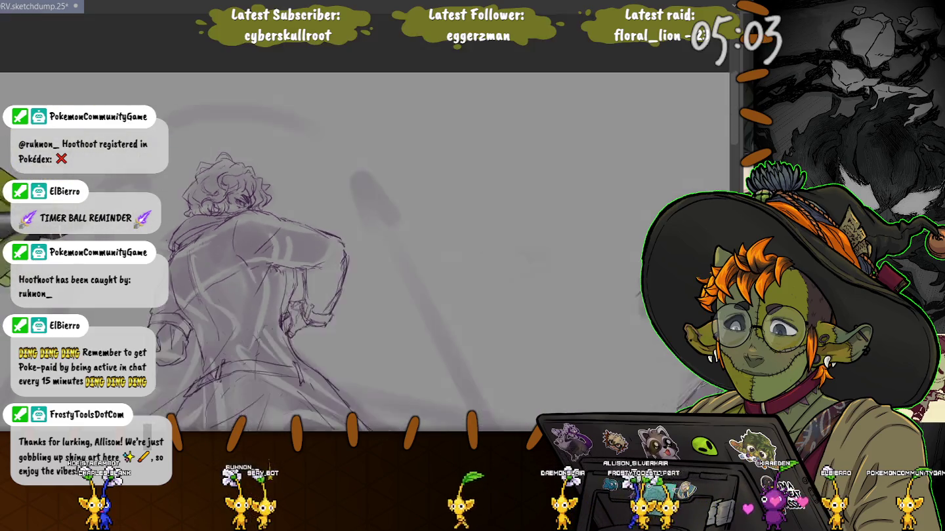
Zoom out to show the full figure and long coat, then save the sketch file.
key("ctrl+minus")
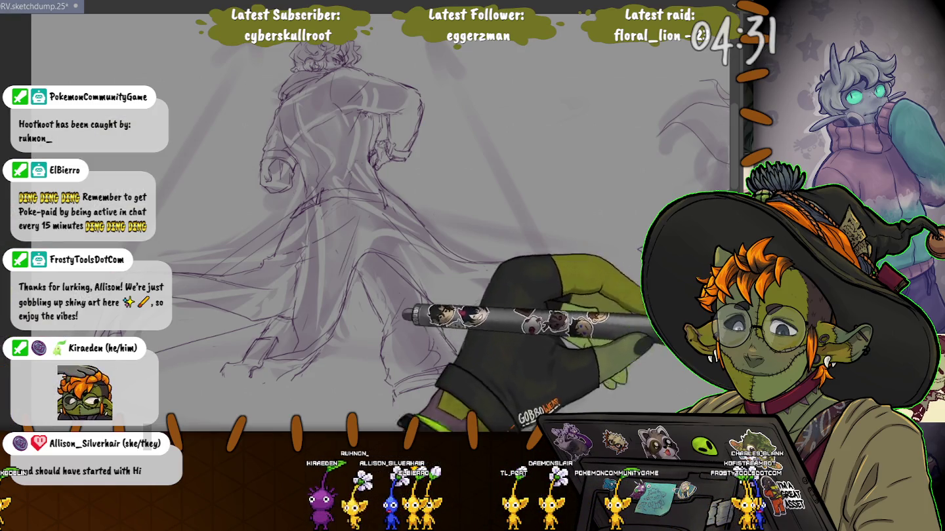
left_click_drag(292, 199, 256, 50)
key("ctrl+s")
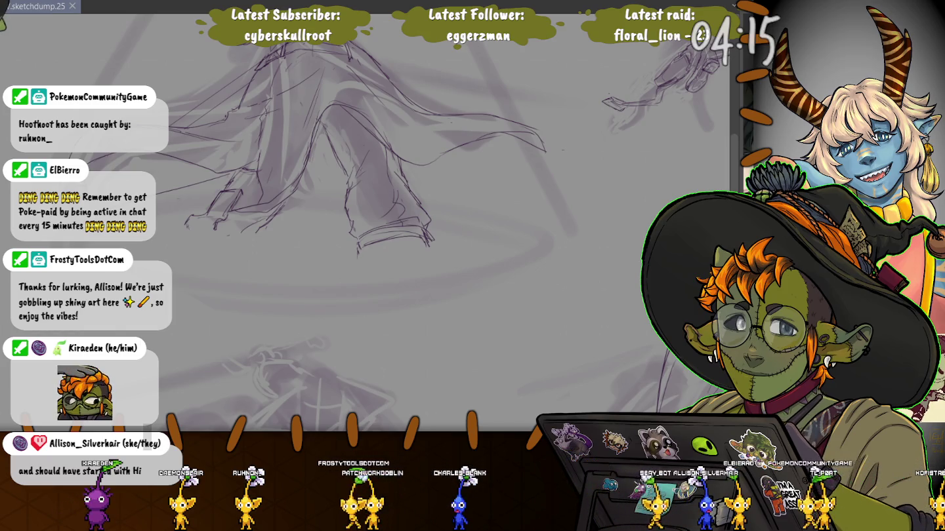
Zoom out to the whole sketch-dump page, then zoom back in on another faint rough sketch.
scroll(449, 244, "down", 2)
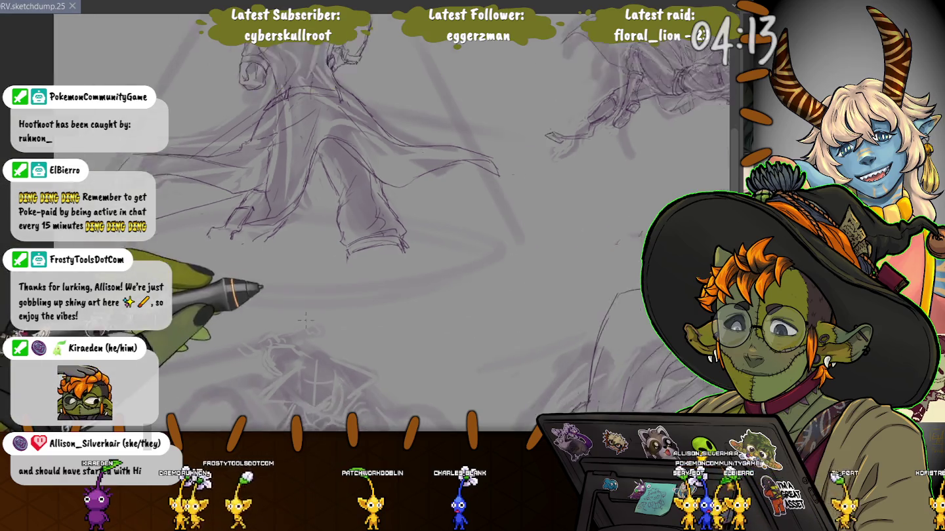
scroll(449, 243, "down", 2)
scroll(449, 242, "down", 2)
scroll(170, 227, "up", 2)
scroll(171, 226, "up", 2)
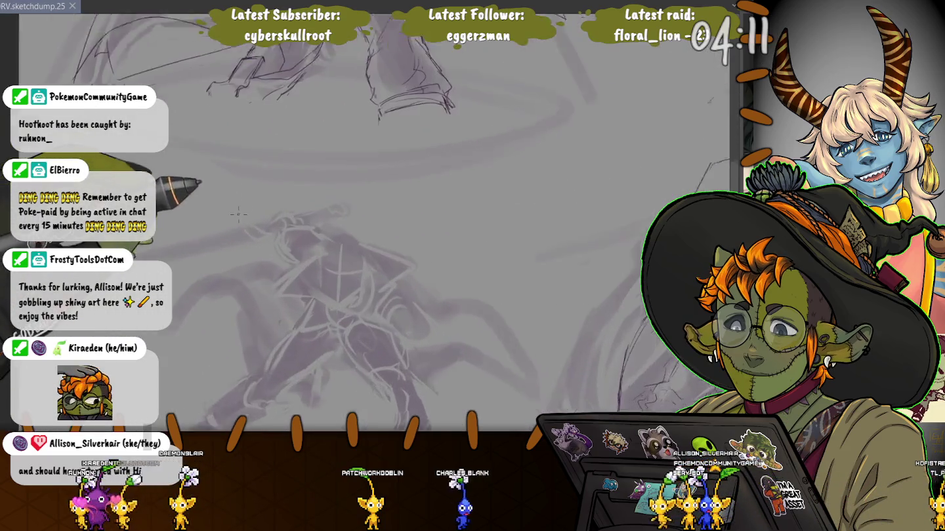
scroll(170, 227, "up", 2)
scroll(171, 227, "up", 1)
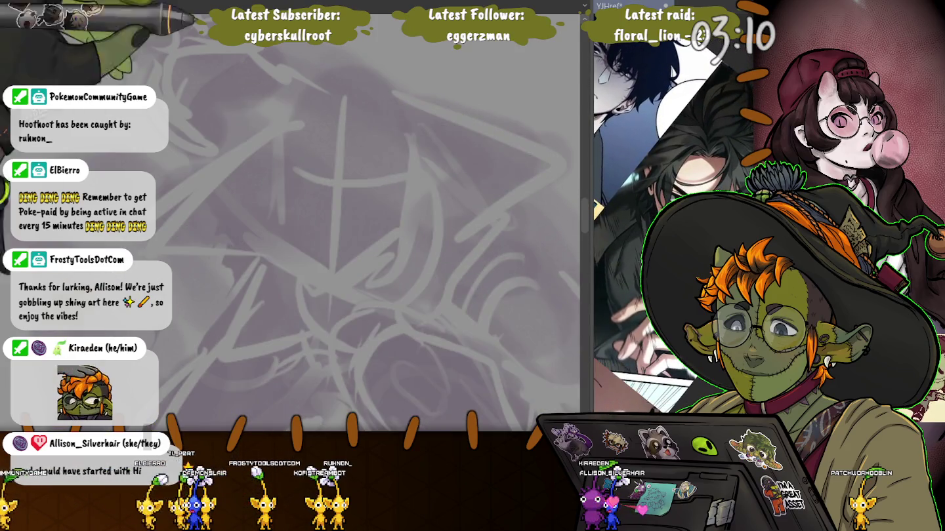
Draw a vertical centre guideline and the first eye over the rough sketch.
left_click_drag(346, 100, 338, 308)
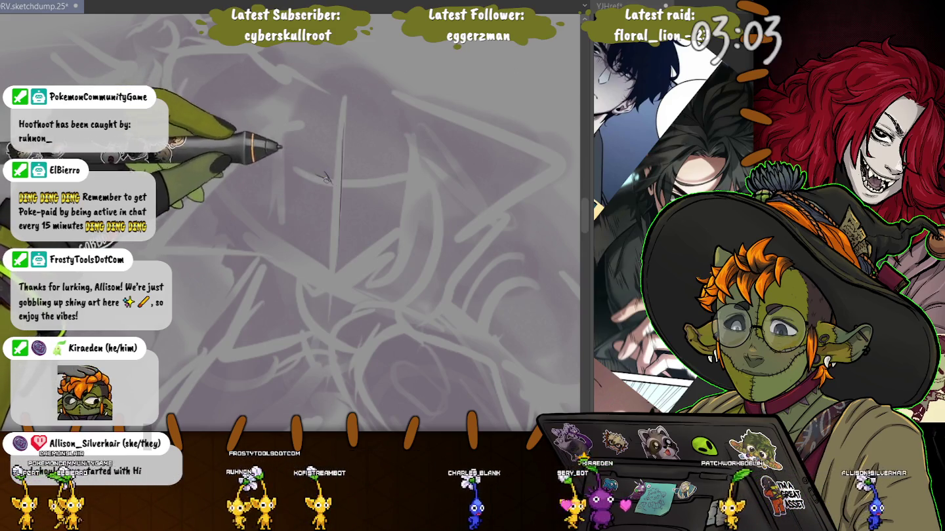
mouse_move(327, 179)
left_mouse_down()
mouse_move(319, 168)
mouse_move(361, 182)
mouse_move(388, 176)
left_mouse_up()
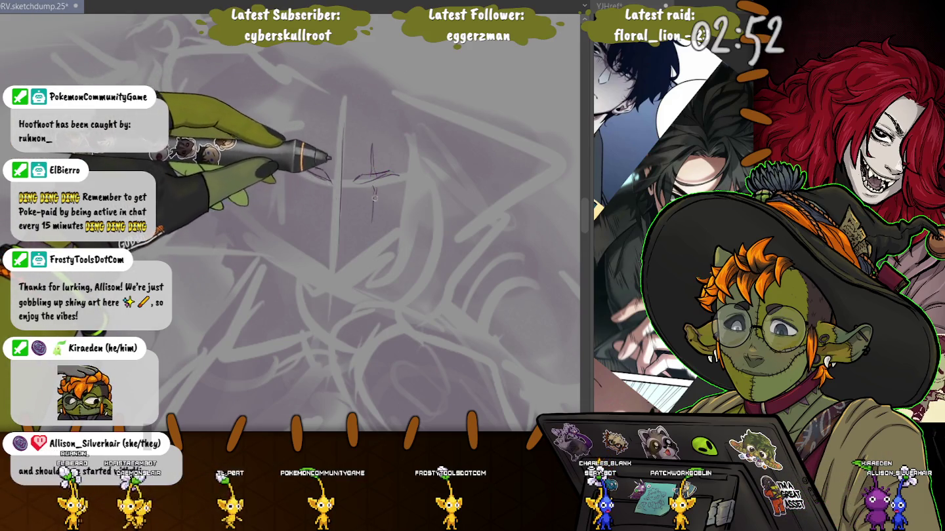
left_click_drag(376, 187, 369, 241)
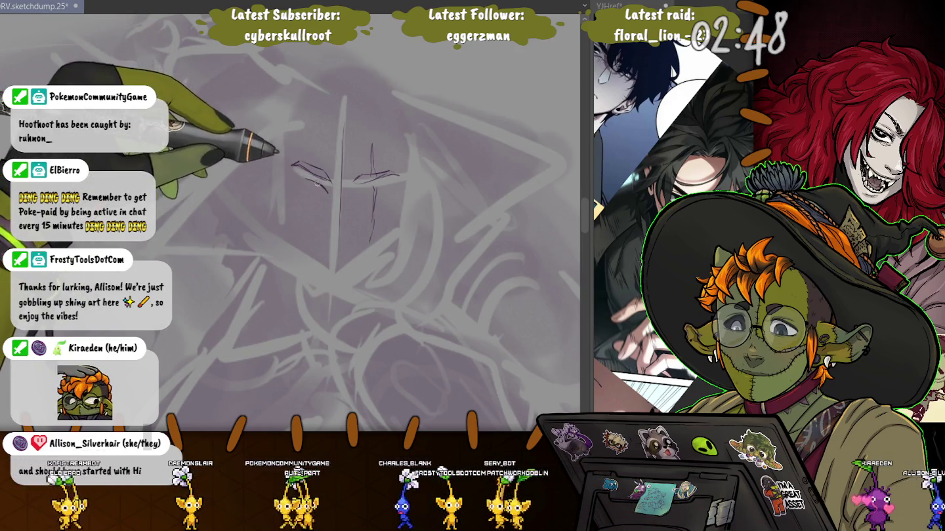
mouse_move(328, 192)
left_mouse_down()
mouse_move(291, 175)
mouse_move(324, 194)
left_mouse_up()
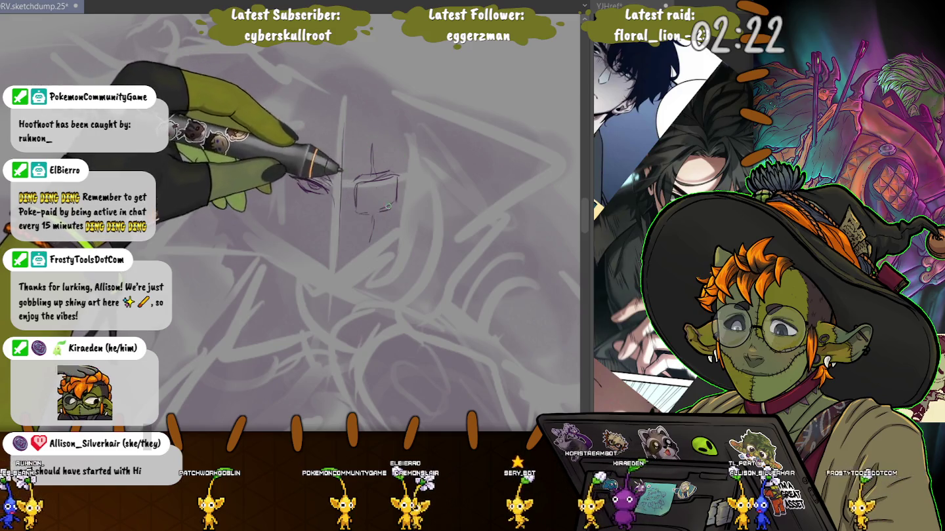
Add the glasses bridge, brow line, cheek line, lens side and a darker jaw line.
left_click_drag(358, 176, 340, 173)
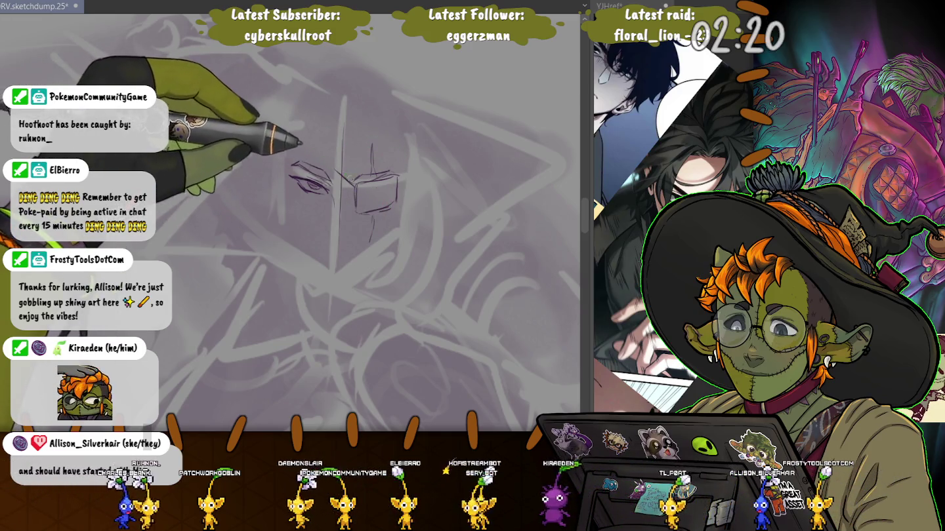
left_click_drag(303, 143, 354, 186)
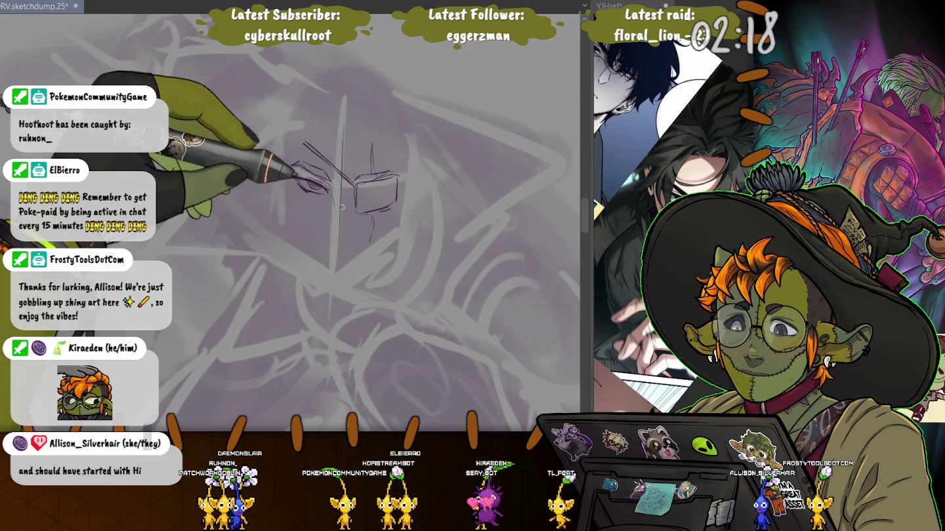
left_click_drag(283, 219, 346, 204)
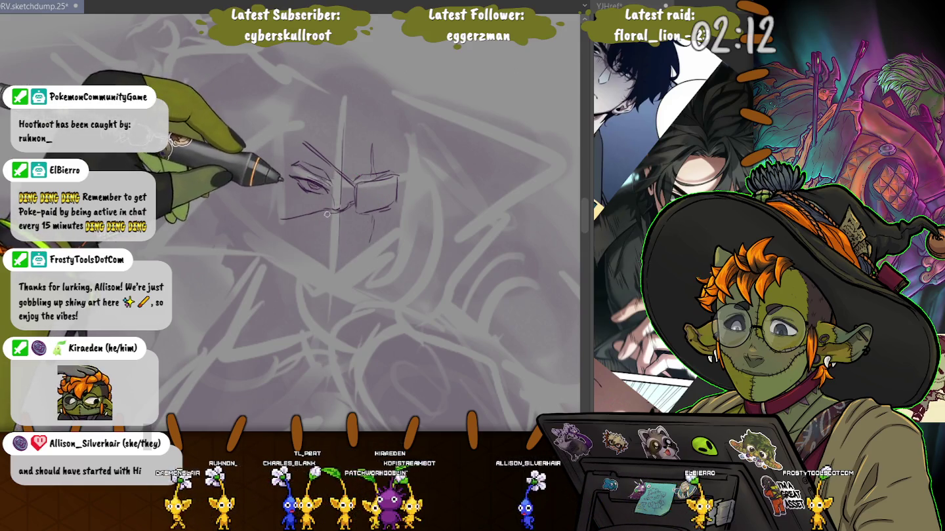
left_click_drag(393, 199, 399, 225)
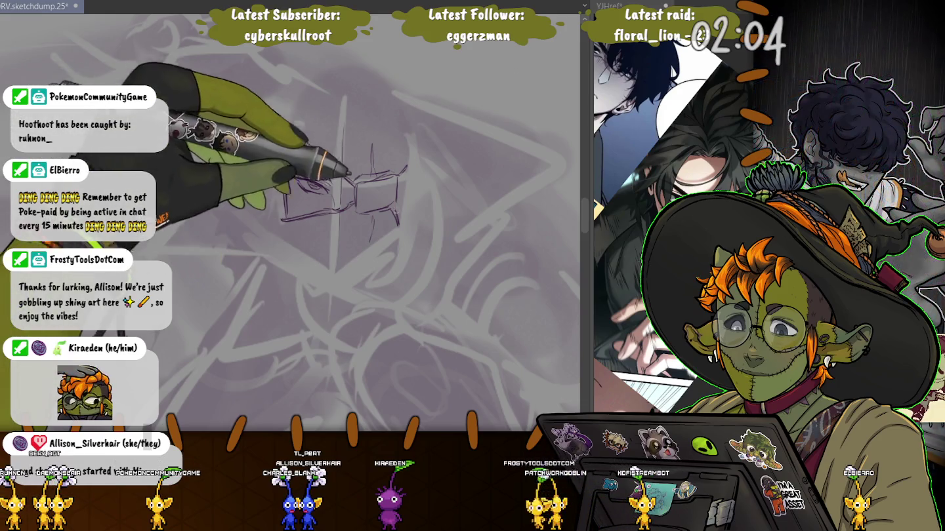
mouse_move(289, 177)
left_mouse_down()
mouse_move(329, 180)
mouse_move(324, 193)
mouse_move(354, 209)
mouse_move(364, 260)
left_mouse_up()
left_click_drag(398, 223, 332, 274)
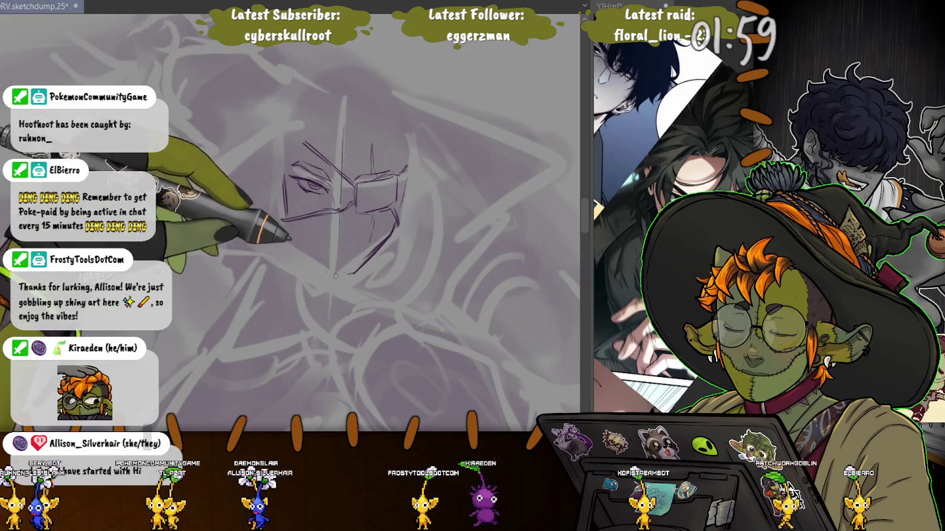
mouse_move(341, 210)
left_mouse_down()
mouse_move(281, 220)
mouse_move(322, 274)
left_mouse_up()
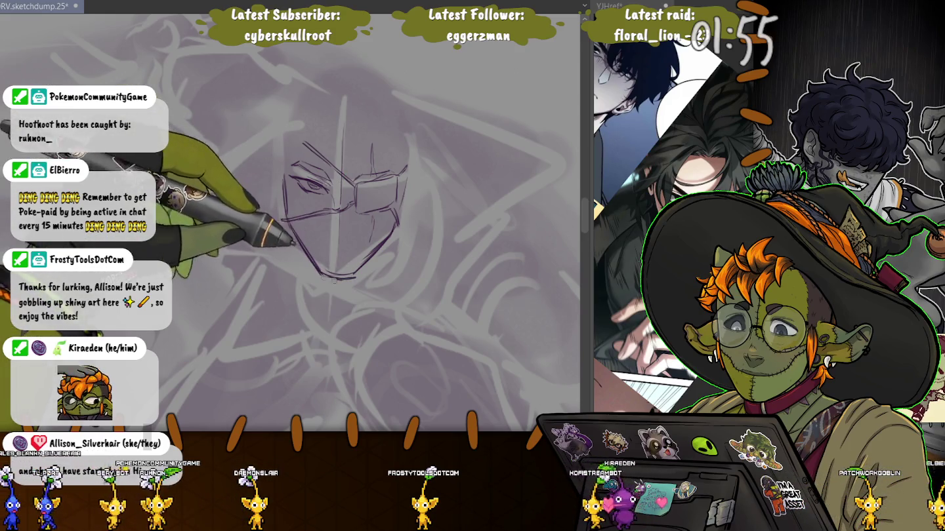
Re-stroke the face's left jaw down into the chin with a slightly darker line.
left_click_drag(292, 226, 354, 276)
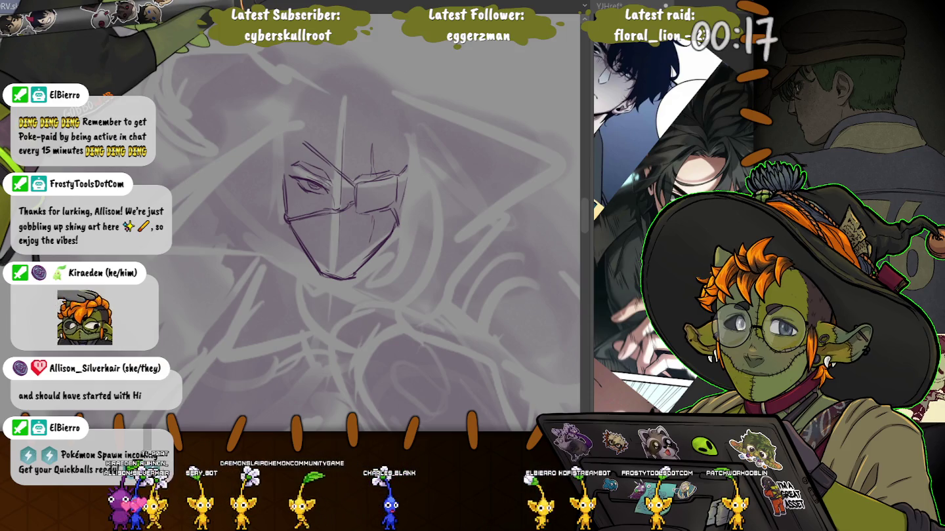
Sketch curly hair over the forehead and down the head's right side, undoing a stray arc.
mouse_move(371, 126)
left_mouse_down()
mouse_move(378, 115)
mouse_move(404, 118)
left_mouse_up()
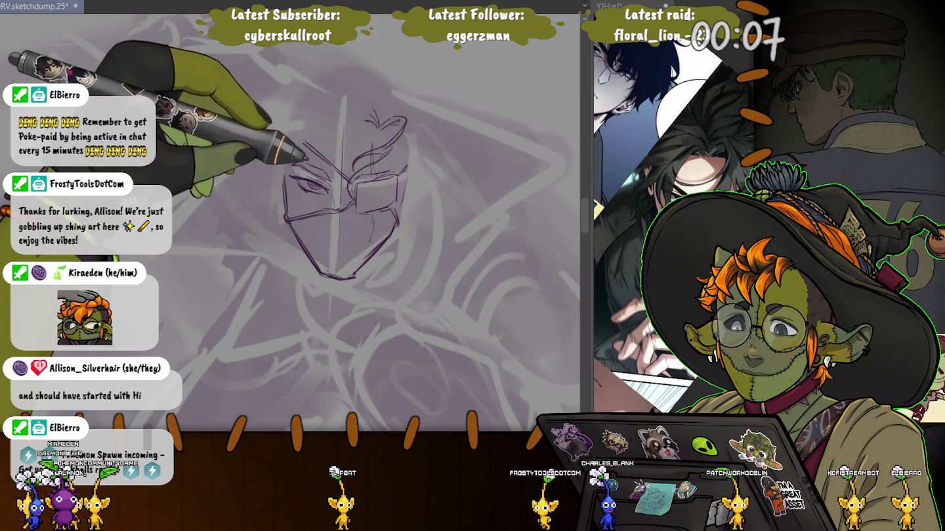
left_click_drag(365, 167, 404, 157)
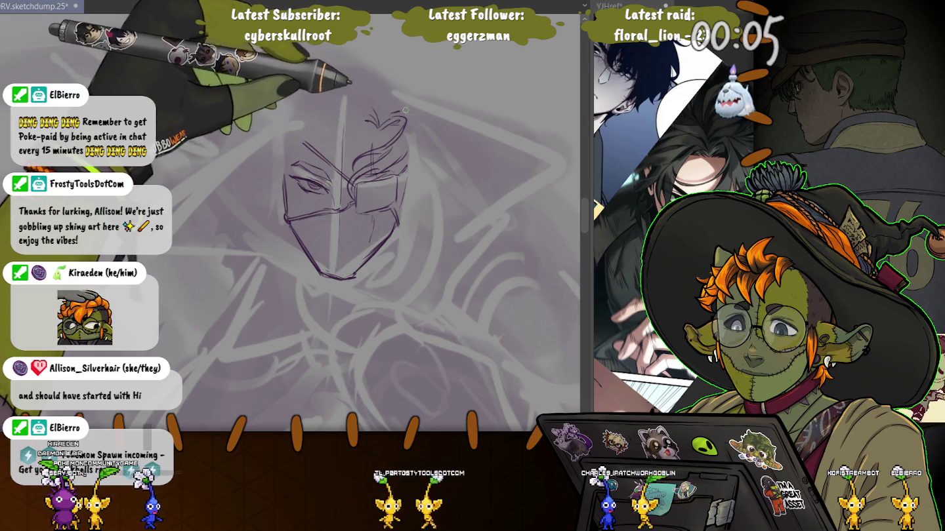
left_click_drag(400, 115, 445, 148)
key("ctrl+z")
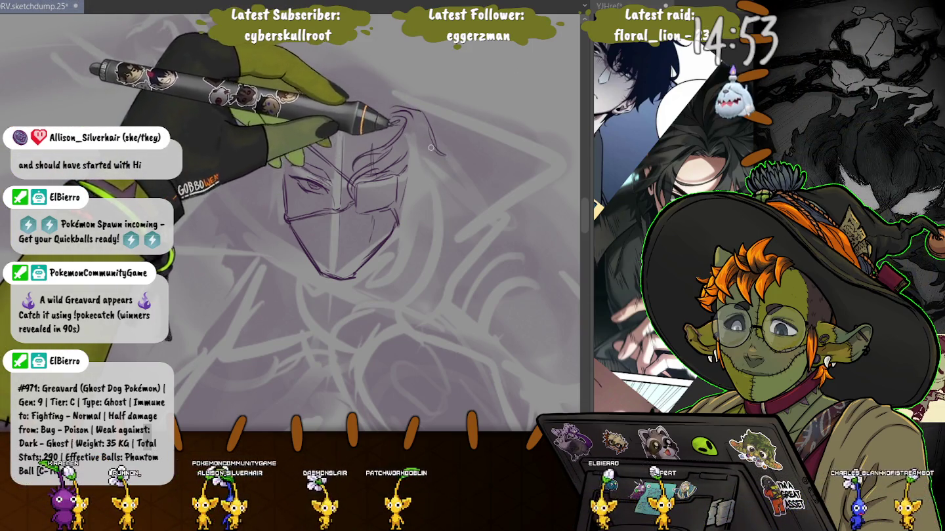
left_click_drag(434, 114, 441, 191)
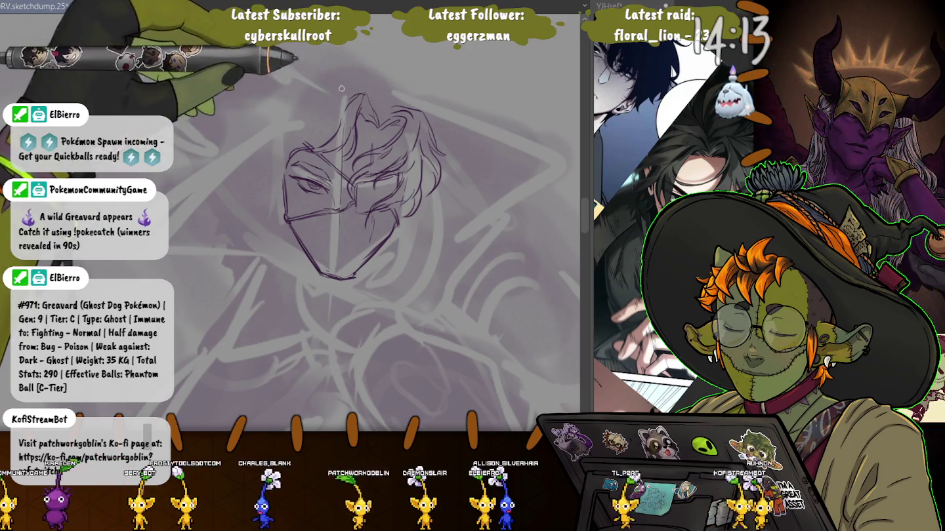
Add hair at the top-left and a left face-edge stroke, then erase and reshape the eye lines.
mouse_move(350, 93)
left_mouse_down()
mouse_move(292, 127)
mouse_move(246, 132)
mouse_move(312, 115)
left_mouse_up()
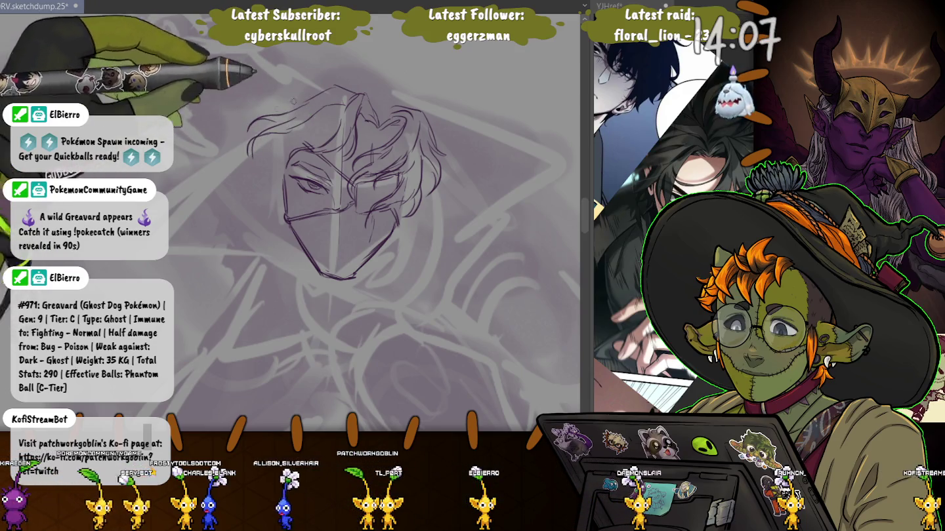
left_click_drag(272, 162, 274, 190)
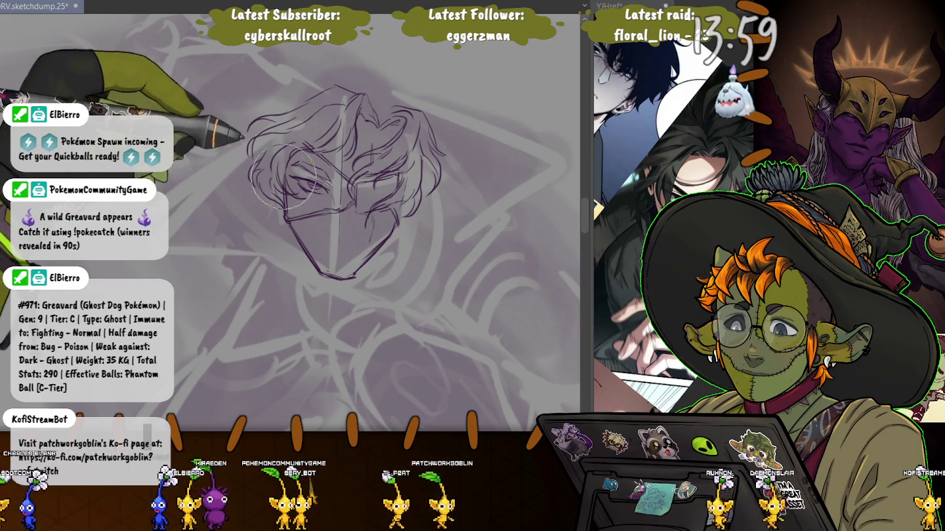
key("e")
key("e")
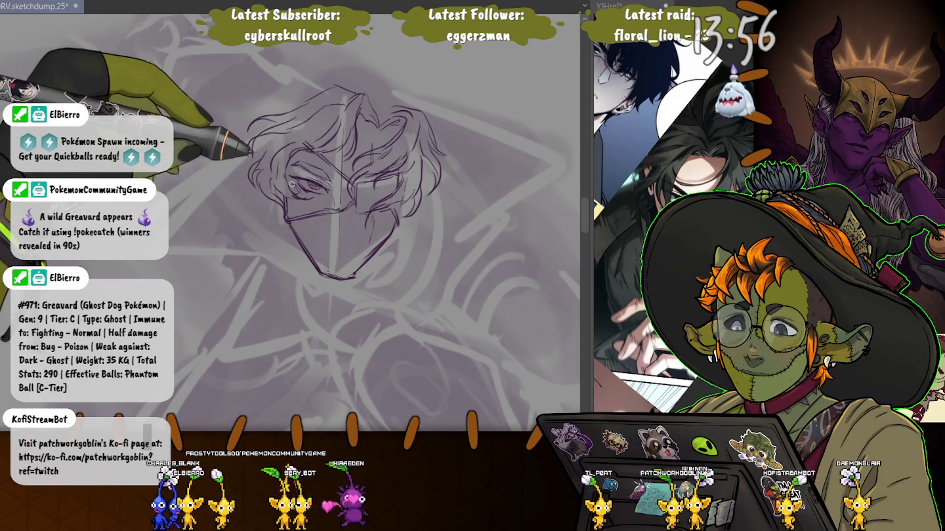
left_click_drag(302, 190, 324, 185)
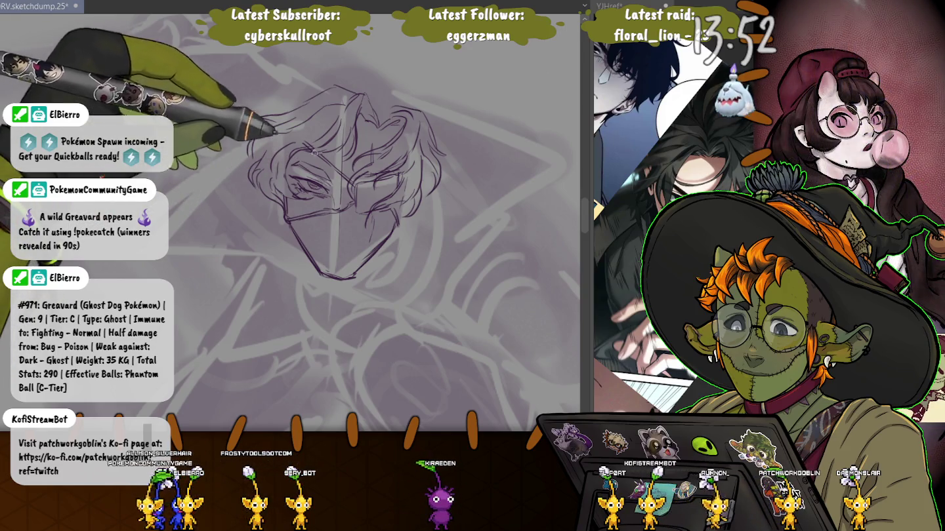
key("e")
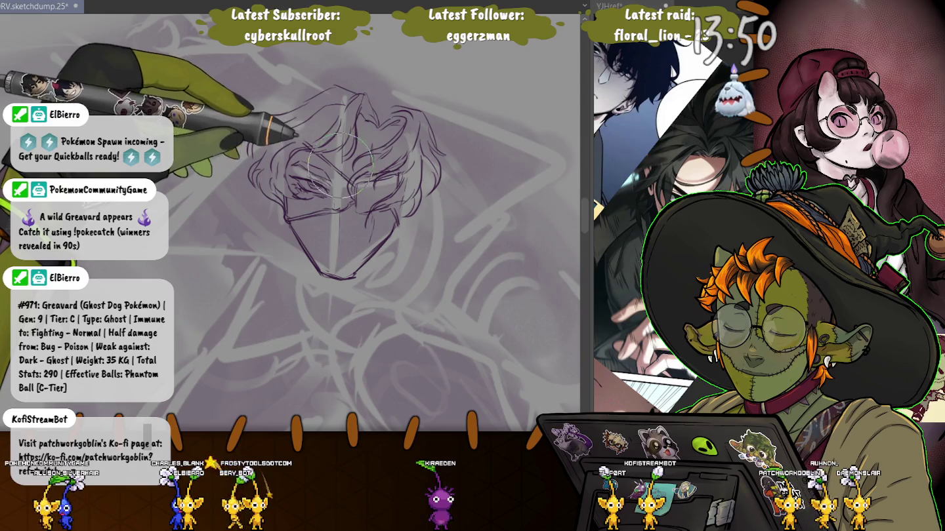
left_click_drag(338, 177, 327, 143)
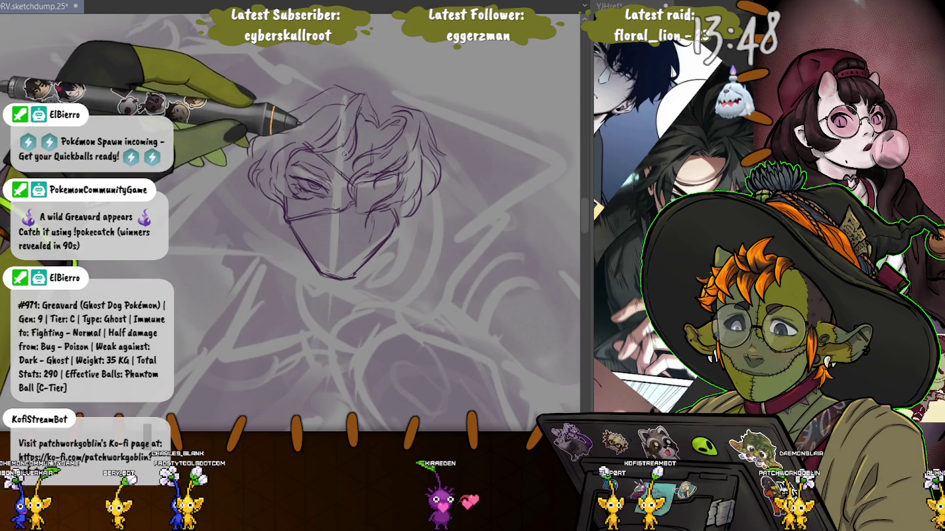
key("e")
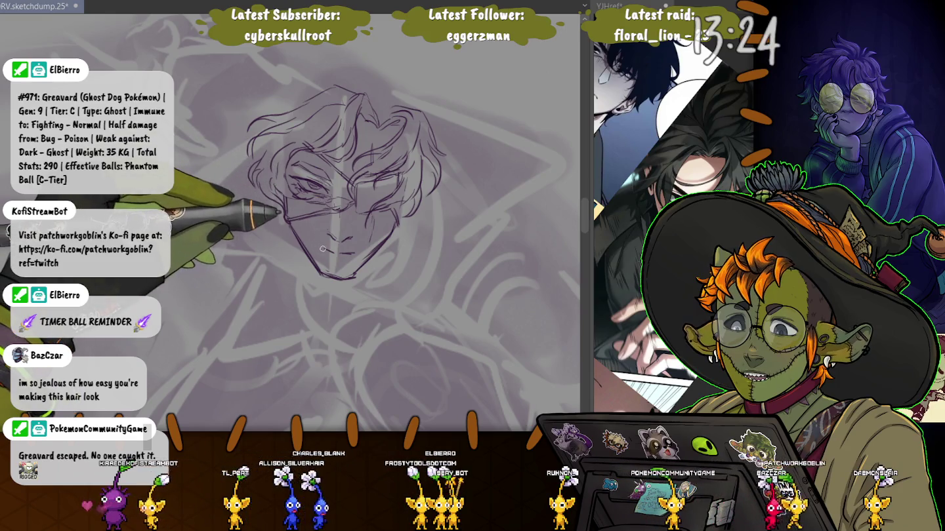
Draw the jawline down to the chin, a short right-jaw line and glasses across the eyes.
key("e")
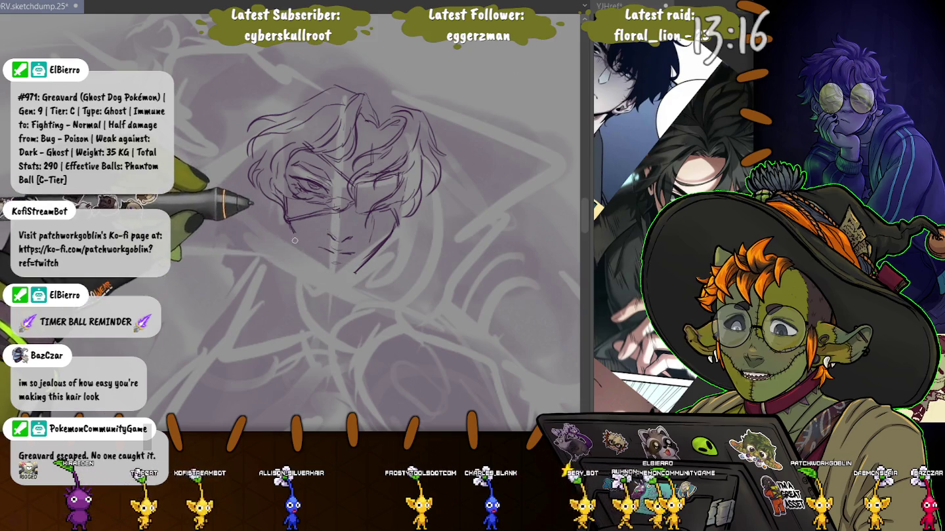
left_click_drag(291, 228, 322, 282)
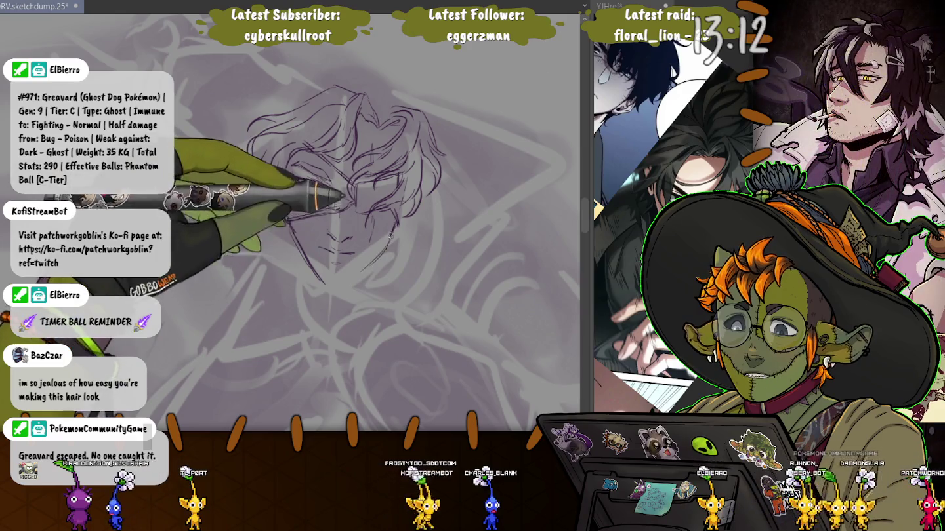
left_click_drag(354, 279, 376, 260)
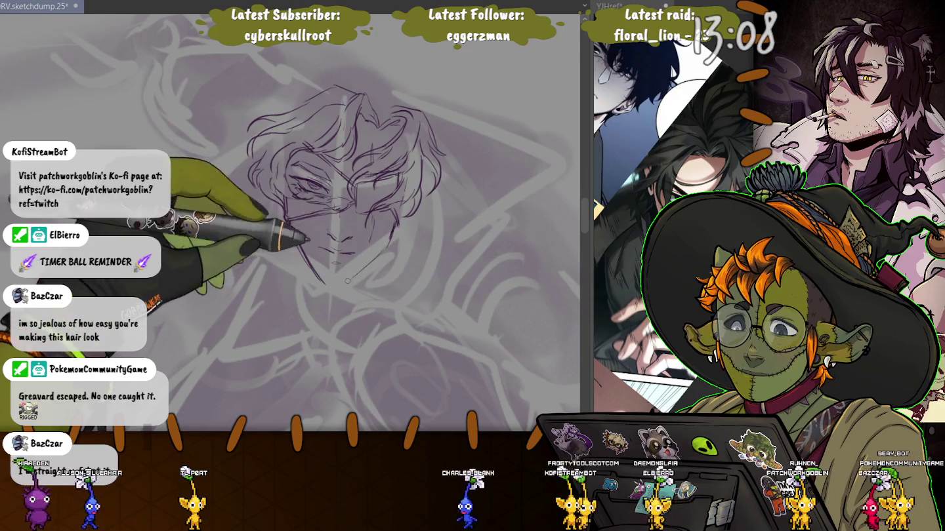
left_click_drag(292, 223, 393, 210)
mouse_move(309, 278)
left_mouse_down()
mouse_move(341, 283)
mouse_move(287, 234)
left_mouse_up()
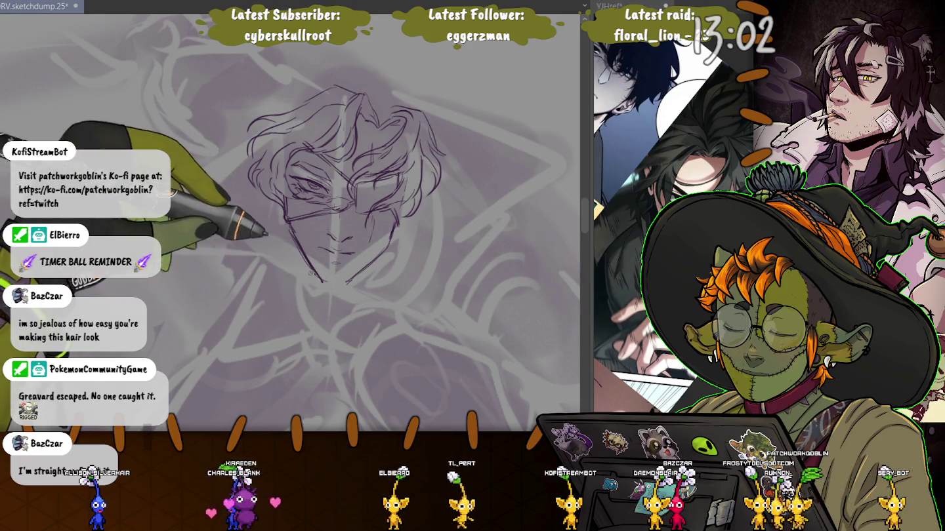
Erase the eye and glasses lines and redraw the eyes, brows and frames.
left_click_drag(309, 184, 391, 243)
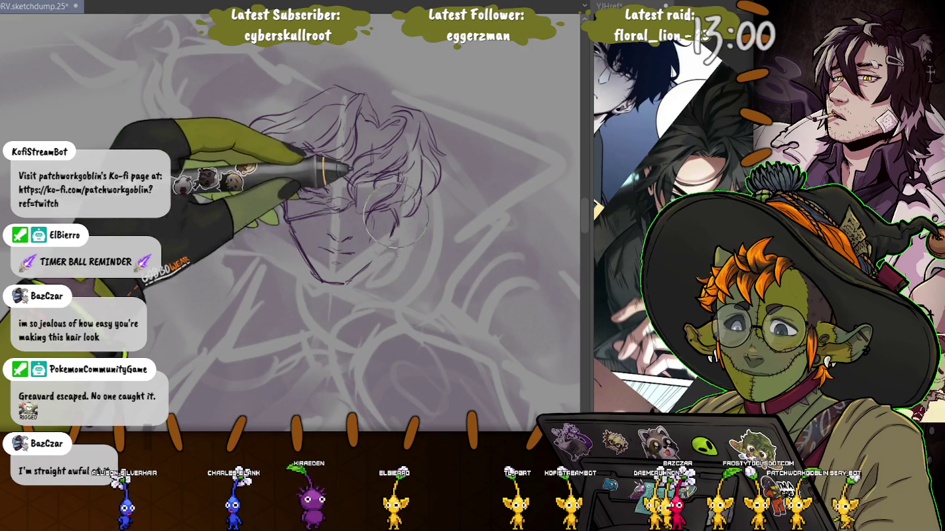
left_click_drag(318, 209, 394, 220)
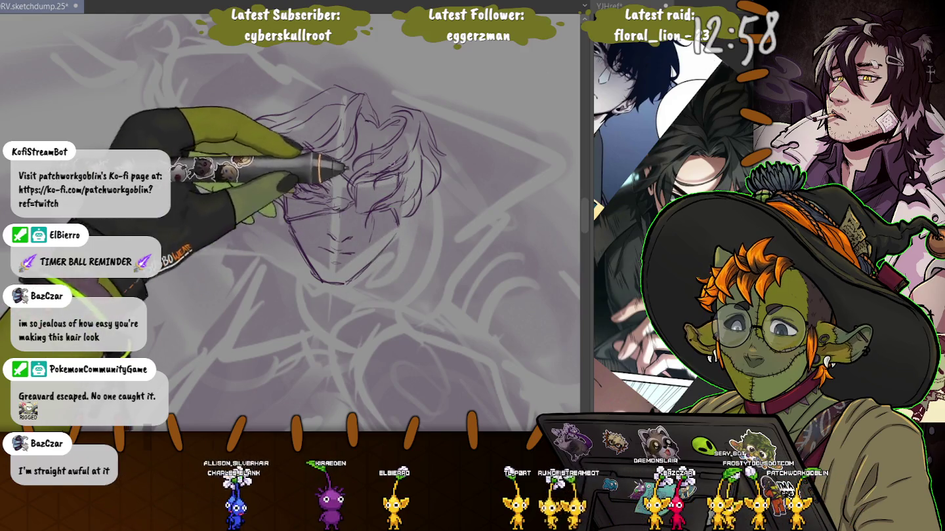
left_click_drag(346, 195, 302, 243)
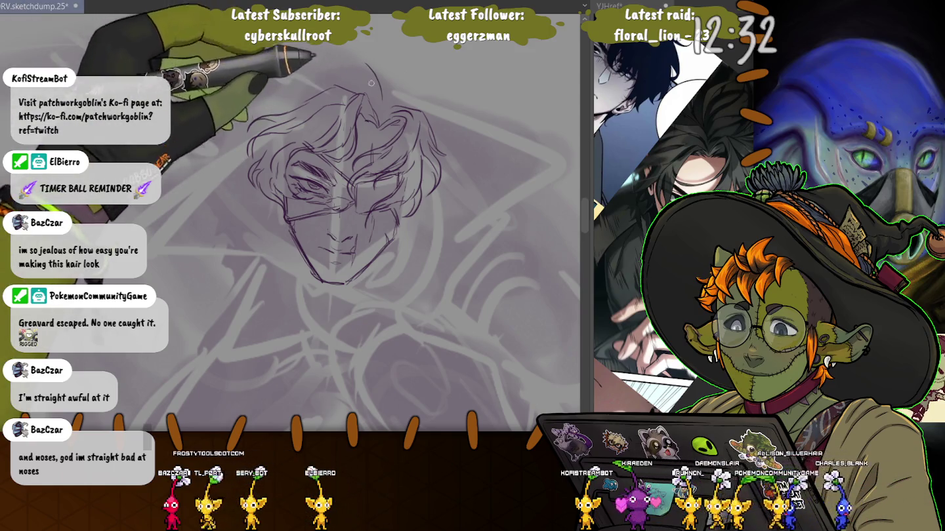
Fill out the curly hair across the top, upper-left, right side and beside the face.
left_click_drag(357, 63, 277, 88)
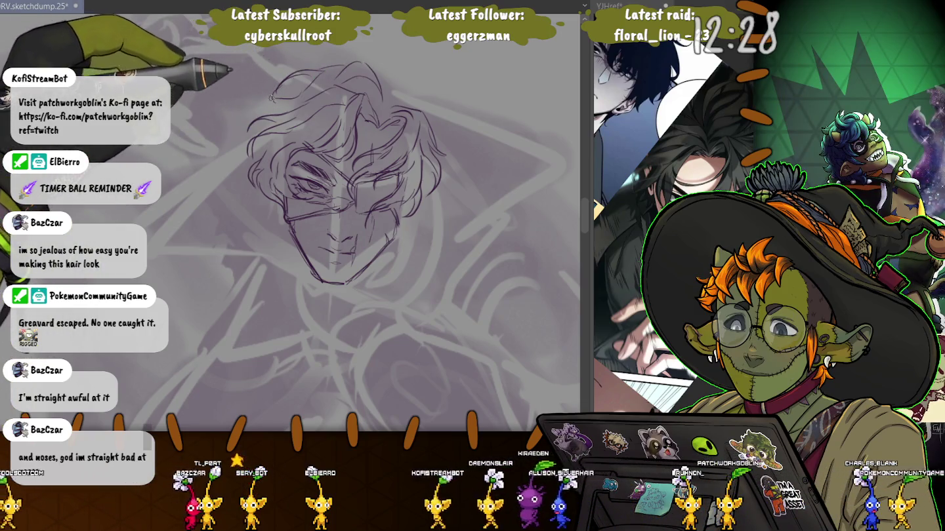
left_click_drag(275, 81, 237, 99)
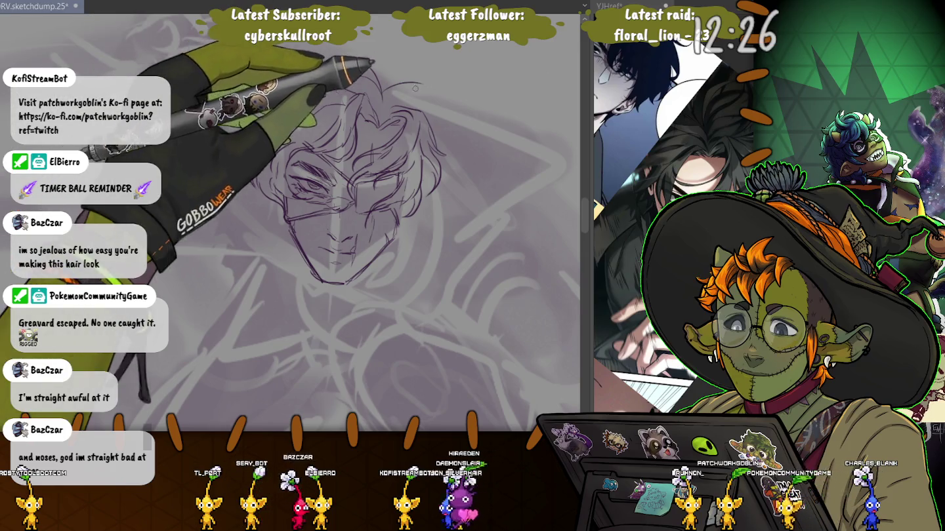
left_click_drag(412, 94, 421, 87)
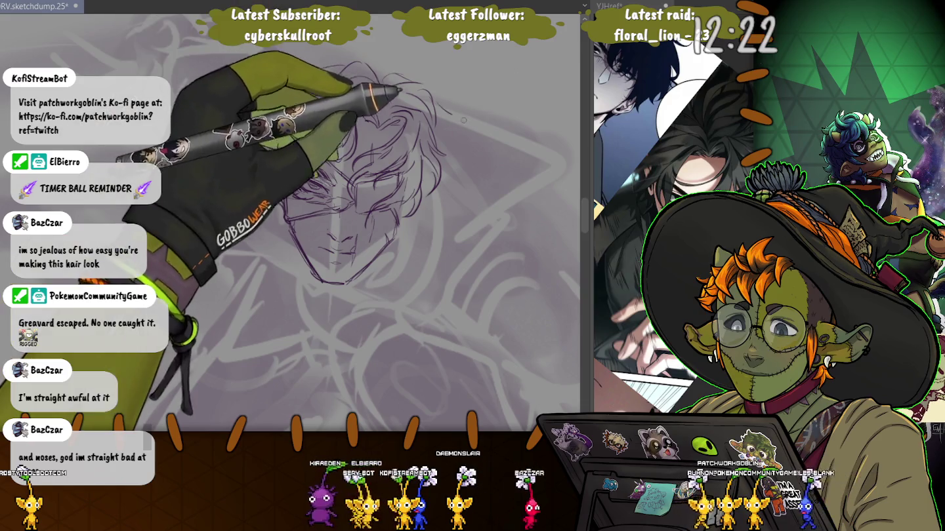
mouse_move(440, 116)
left_mouse_down()
mouse_move(469, 203)
mouse_move(416, 211)
mouse_move(409, 193)
left_mouse_up()
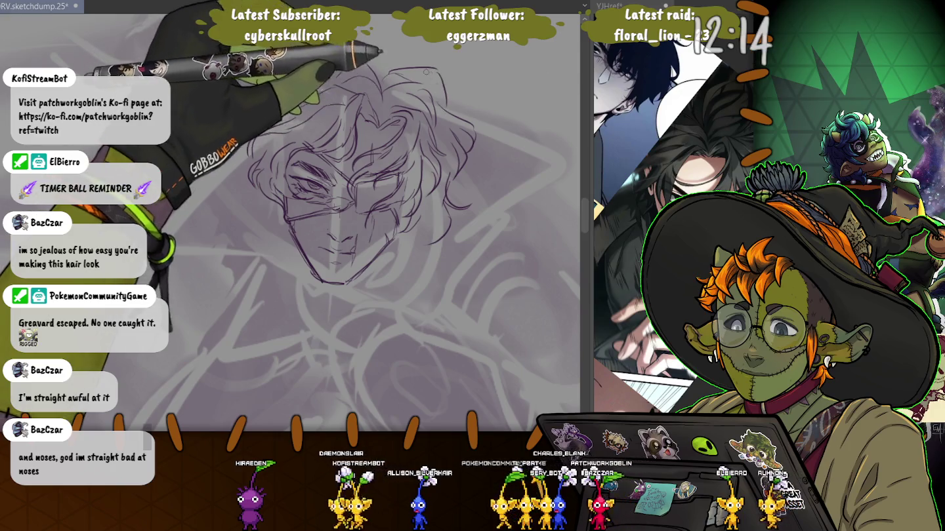
left_click_drag(400, 69, 439, 100)
left_click_drag(377, 40, 245, 104)
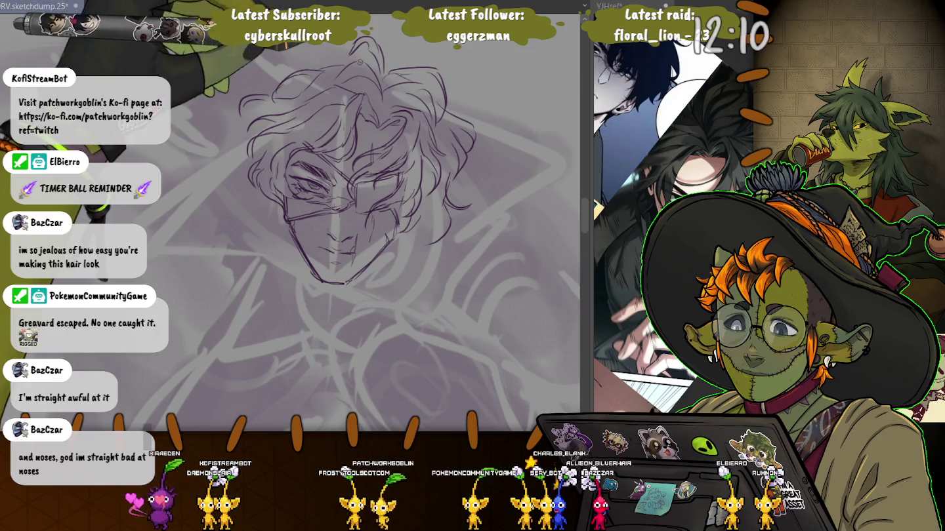
left_click_drag(358, 41, 304, 64)
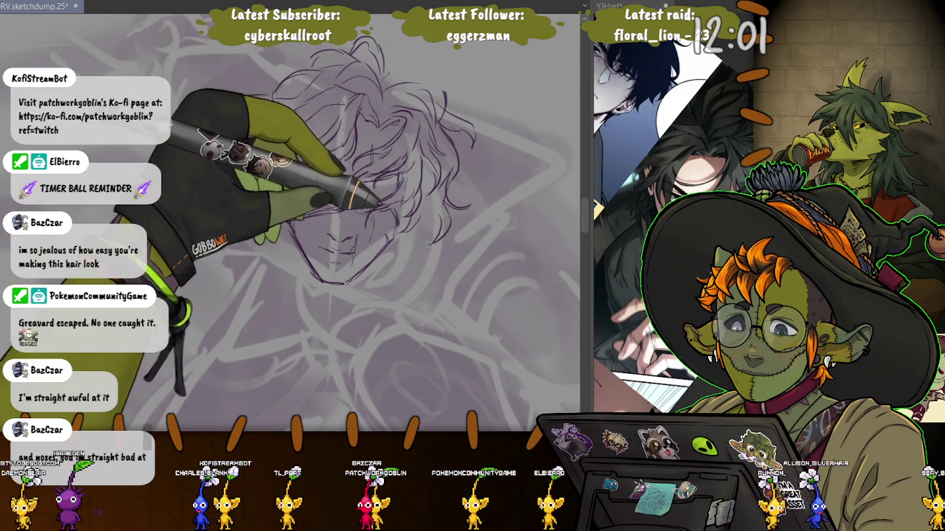
left_click_drag(289, 89, 242, 124)
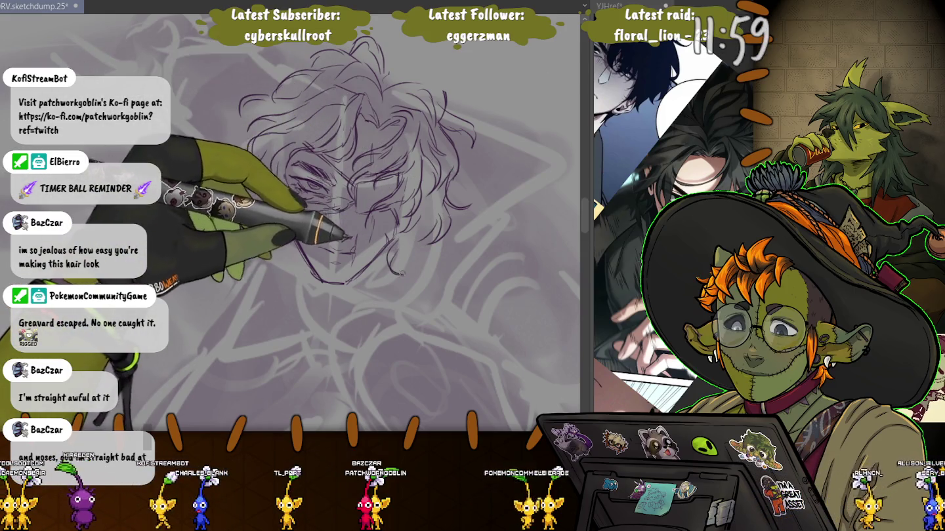
Sketch glasses lines across the eyes and add hair and outline strokes along the face's sides.
left_click_drag(289, 164, 420, 171)
left_click_drag(289, 217, 394, 210)
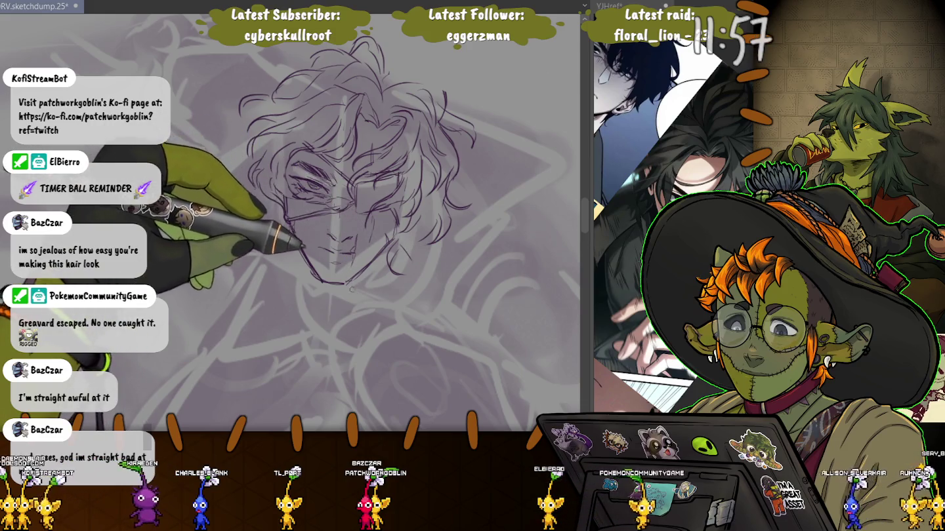
left_click_drag(295, 151, 308, 210)
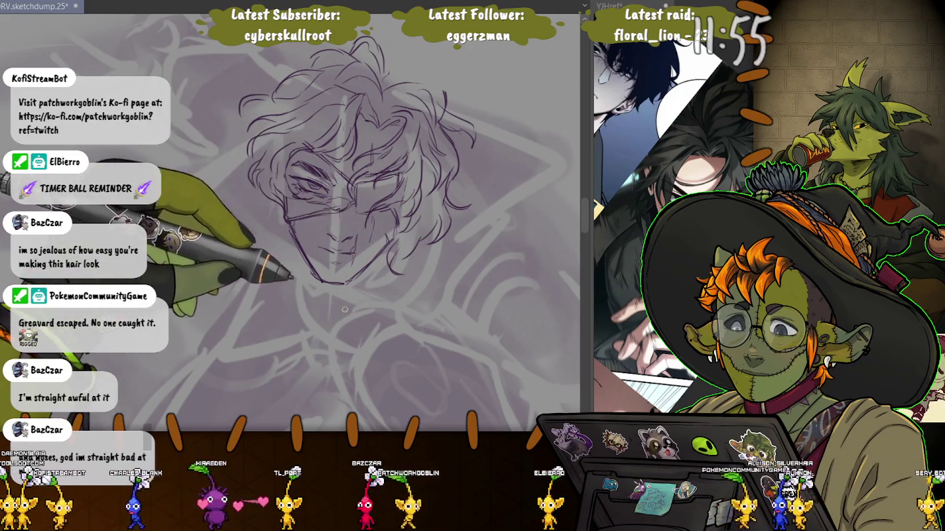
left_click_drag(393, 226, 398, 286)
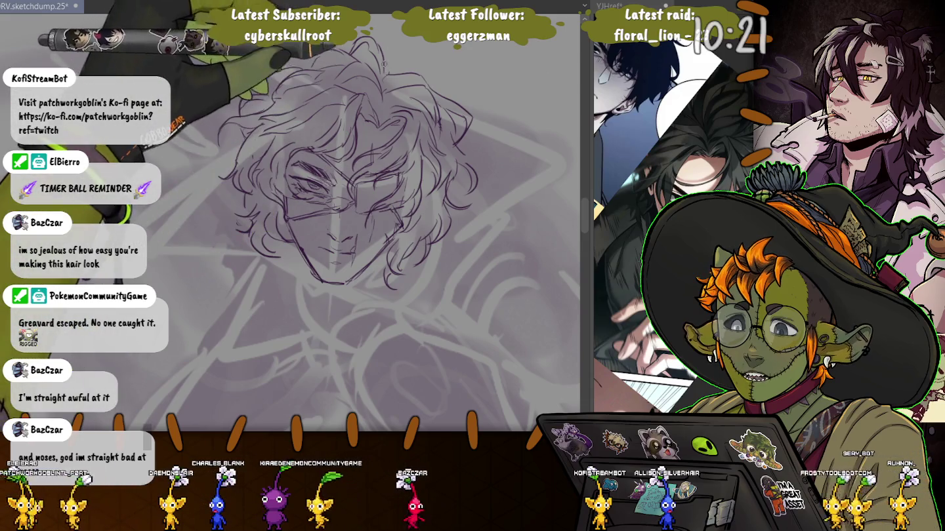
Hatch shading over the right lens, then straighten and zoom out the view around the head.
left_click_drag(370, 200, 397, 180)
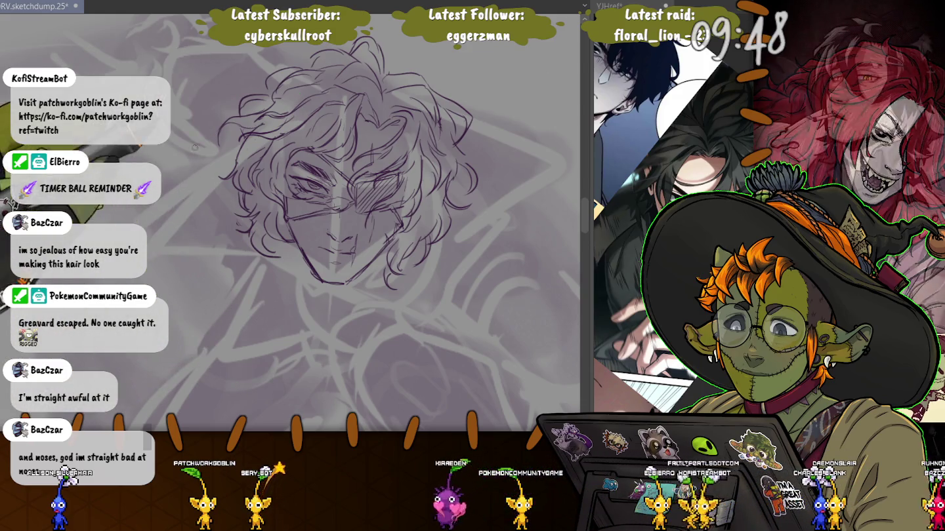
left_click_drag(348, 197, 387, 216)
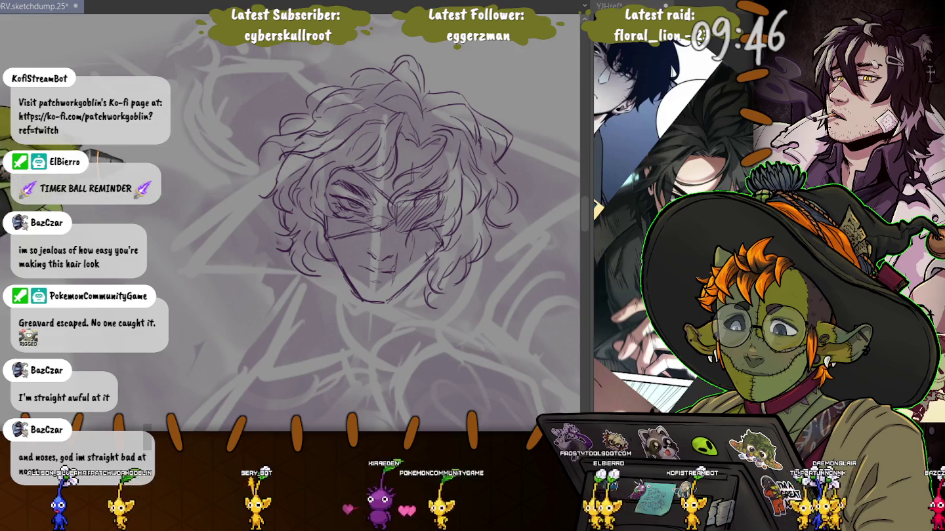
key("ctrl+minus")
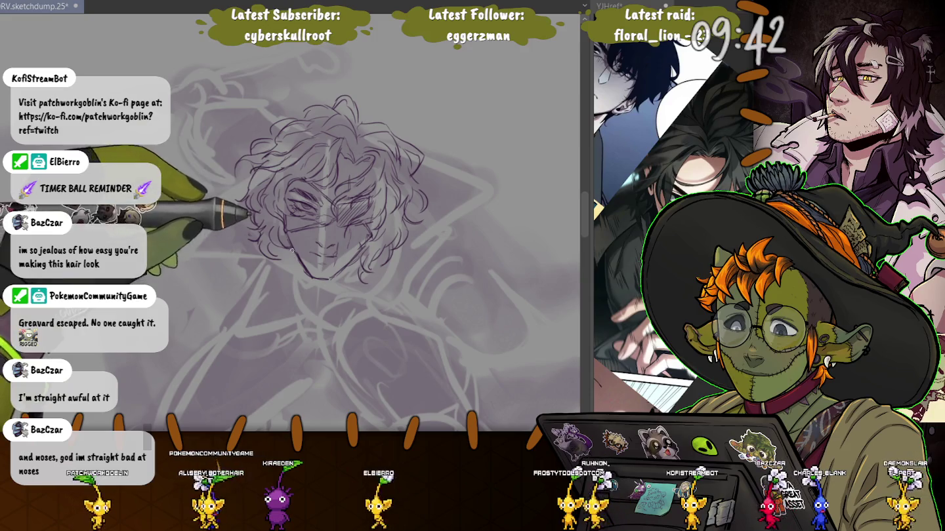
left_click_drag(293, 250, 358, 276)
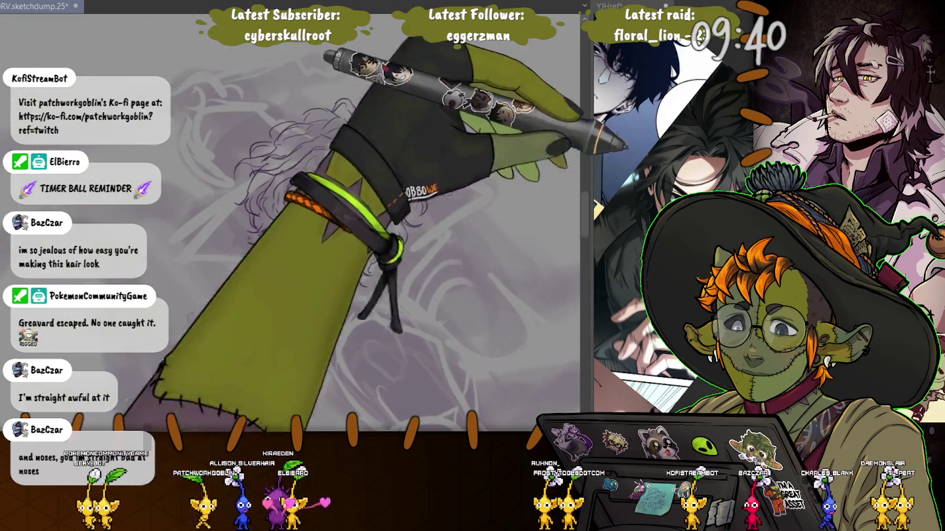
Lasso the head, shrink it slightly and nudge it left and down, then commit and deselect.
mouse_move(261, 98)
left_mouse_down()
mouse_move(402, 74)
mouse_move(261, 98)
left_mouse_up()
left_click(263, 392)
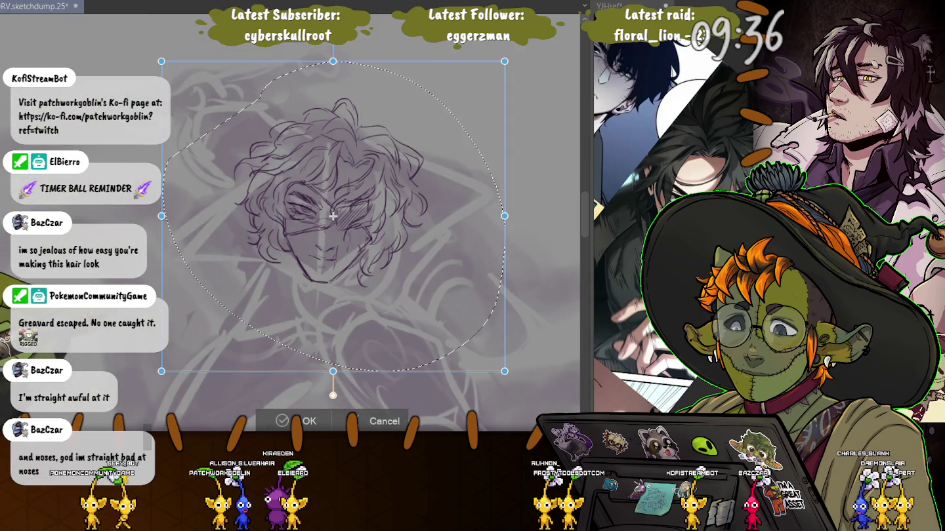
left_click_drag(505, 371, 490, 352)
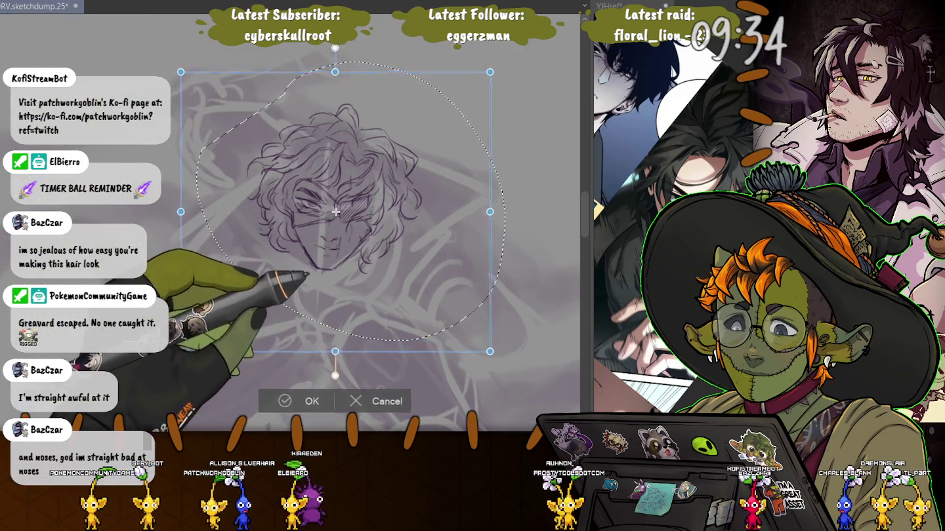
left_click_drag(336, 210, 332, 216)
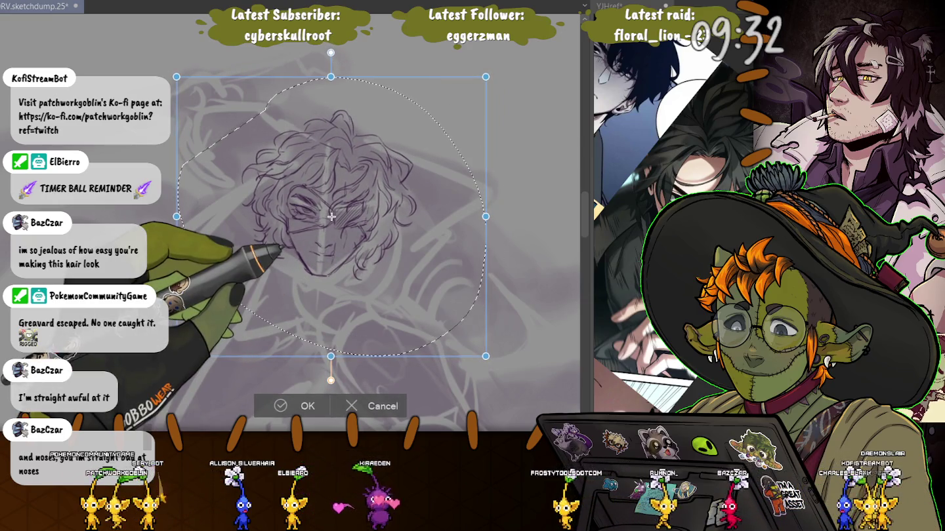
key("Return")
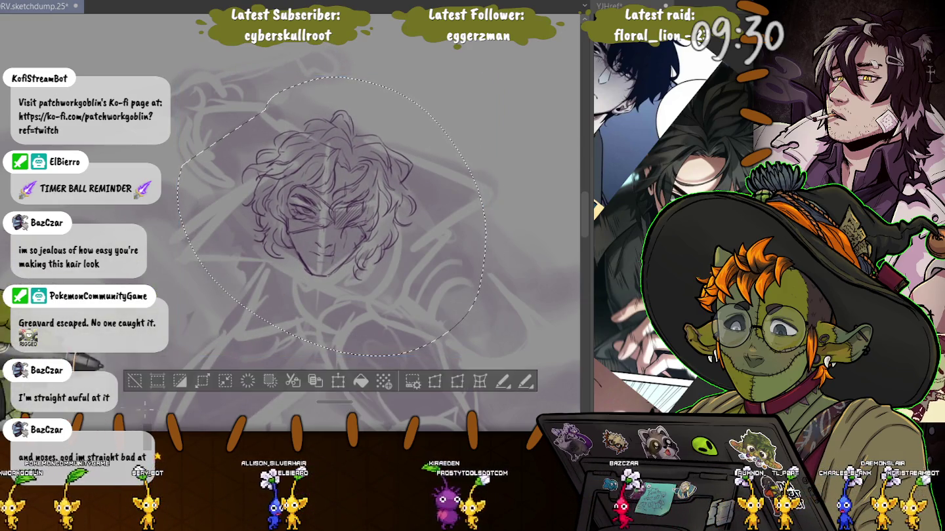
key("ctrl+d")
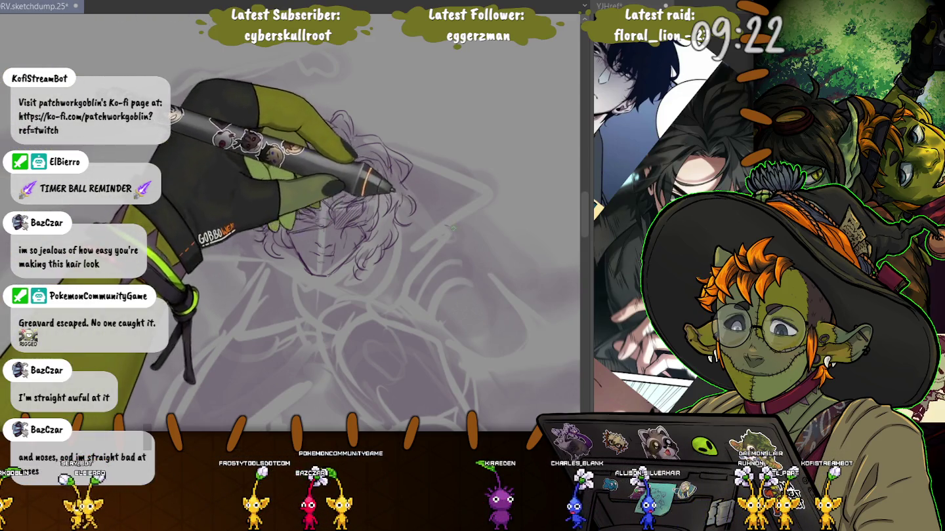
Sketch sweeping arm and shoulder curves on the right and loose hair strands left of the head.
left_click_drag(448, 225, 484, 261)
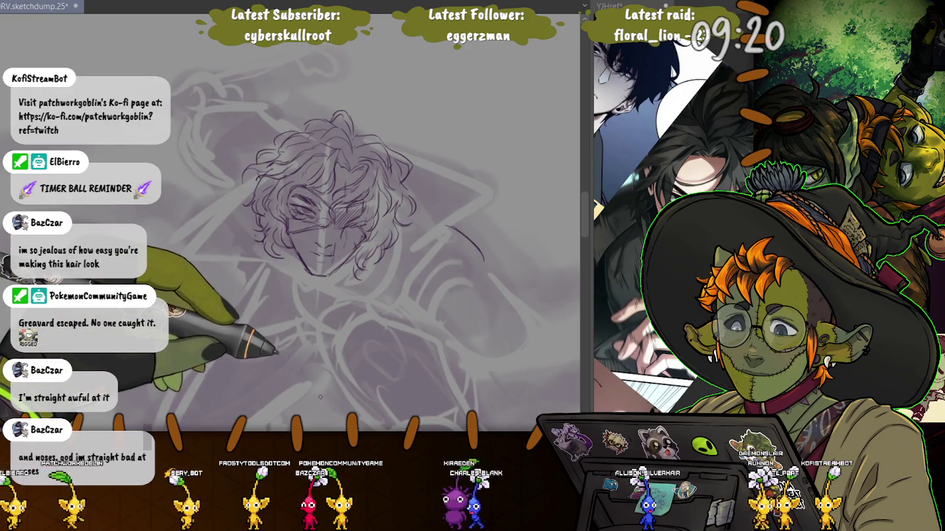
key("ctrl+z")
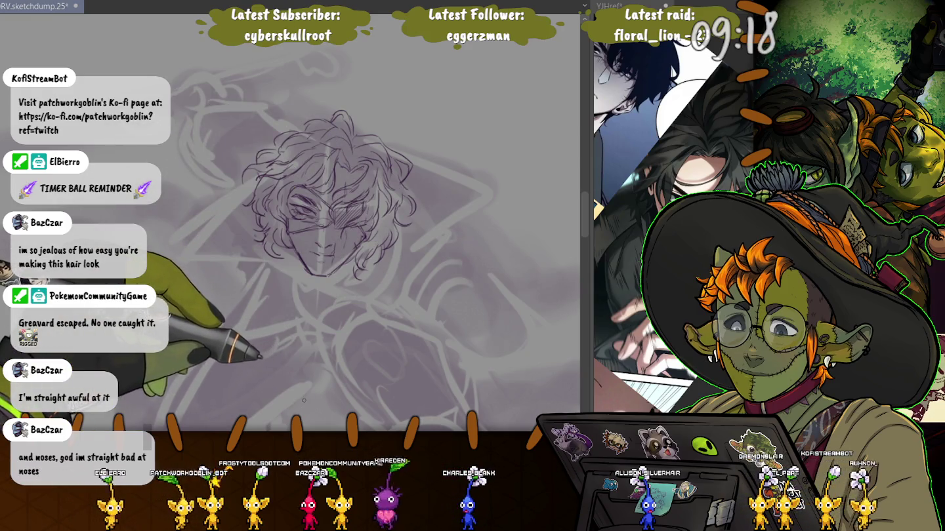
mouse_move(409, 222)
left_mouse_down()
mouse_move(448, 240)
mouse_move(464, 278)
left_mouse_up()
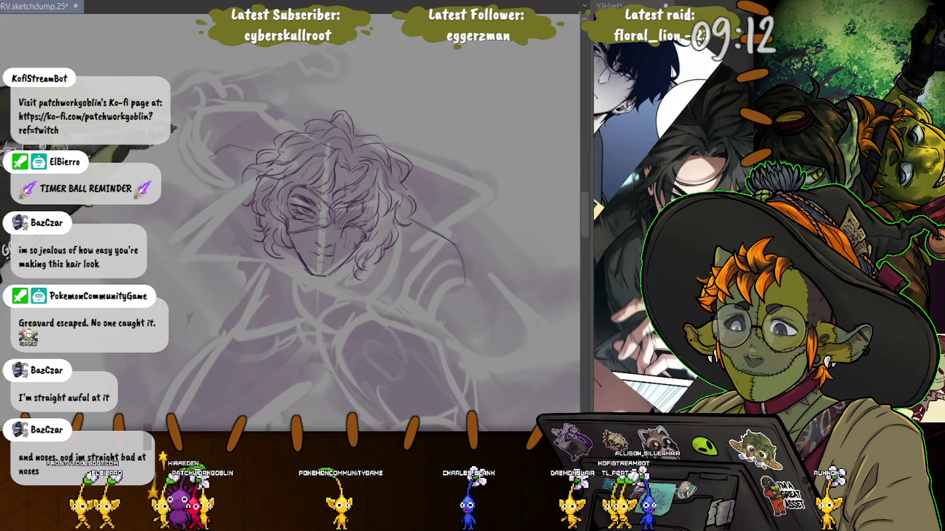
left_click_drag(216, 152, 259, 267)
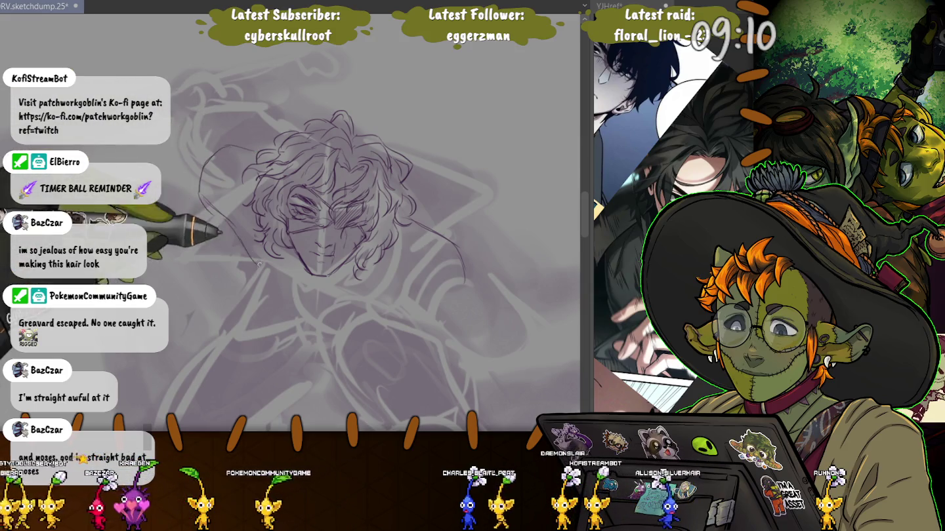
left_click_drag(377, 314, 419, 321)
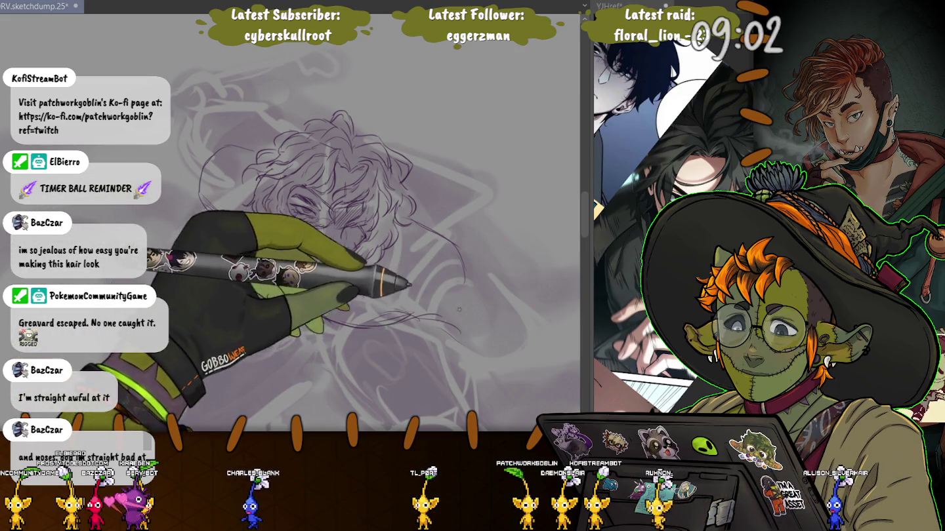
left_click_drag(463, 277, 504, 334)
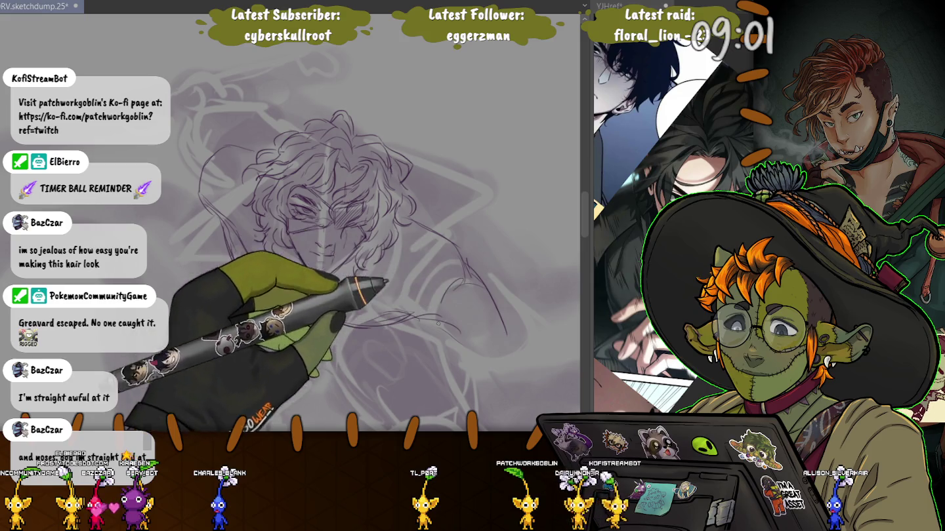
left_click_drag(453, 288, 502, 368)
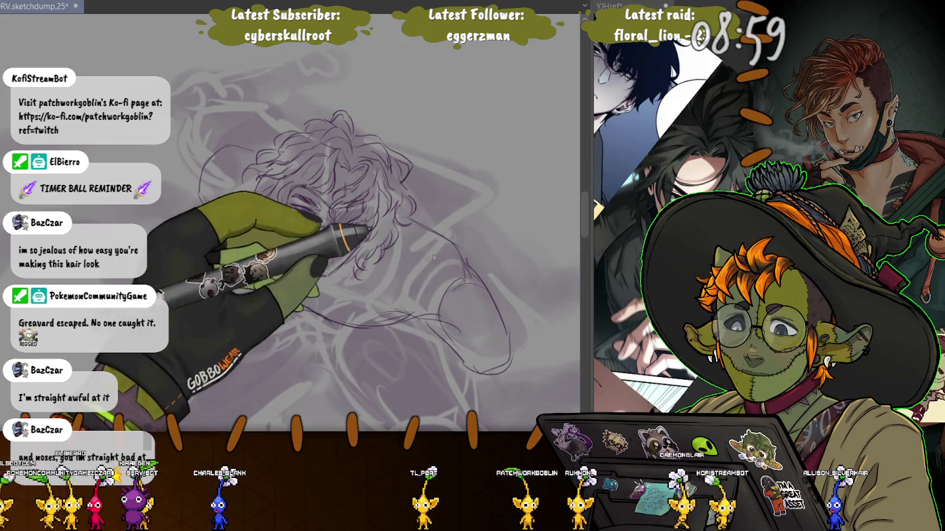
mouse_move(427, 260)
left_mouse_down()
mouse_move(474, 284)
mouse_move(436, 231)
mouse_move(397, 288)
left_mouse_up()
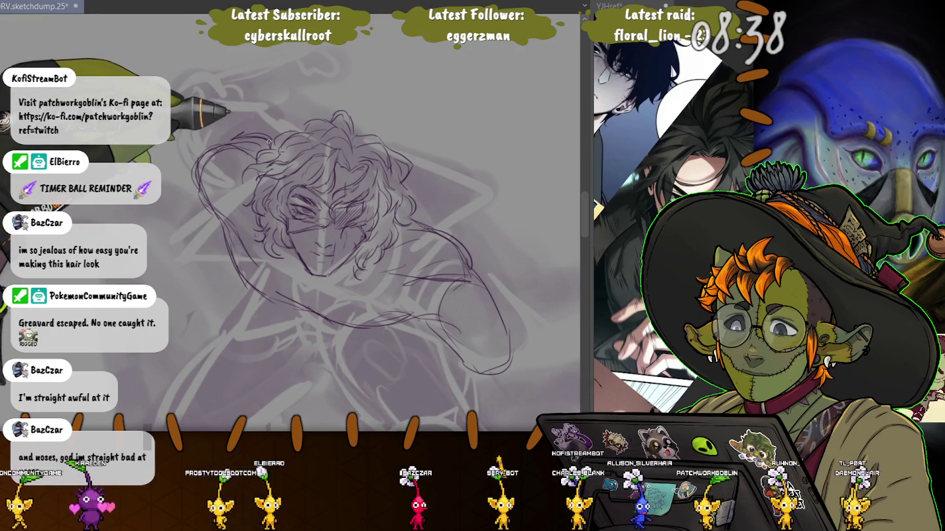
Extend the hair strokes up-left above the head, undo a trial line across the fist, and zoom out.
left_click_drag(265, 134, 229, 94)
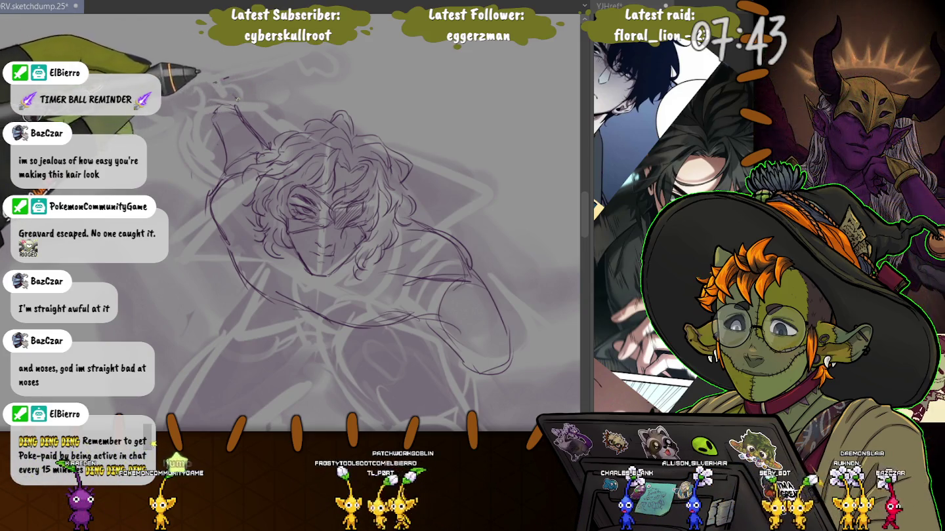
left_click_drag(231, 97, 216, 80)
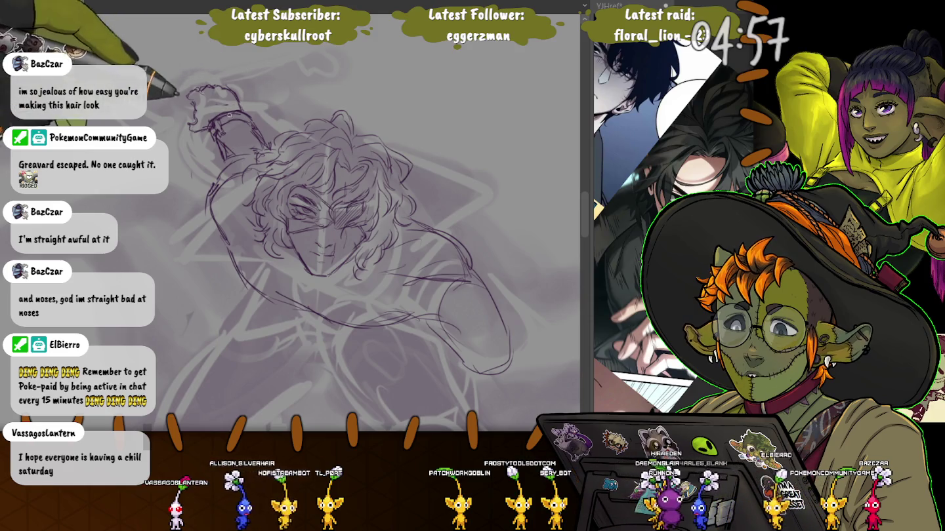
left_click_drag(162, 138, 268, 92)
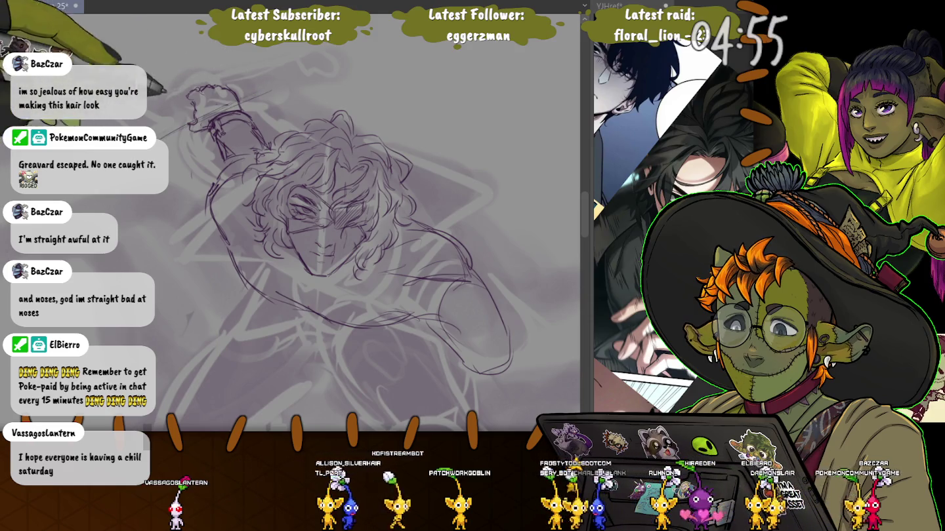
key("ctrl+z")
key("ctrl+minus")
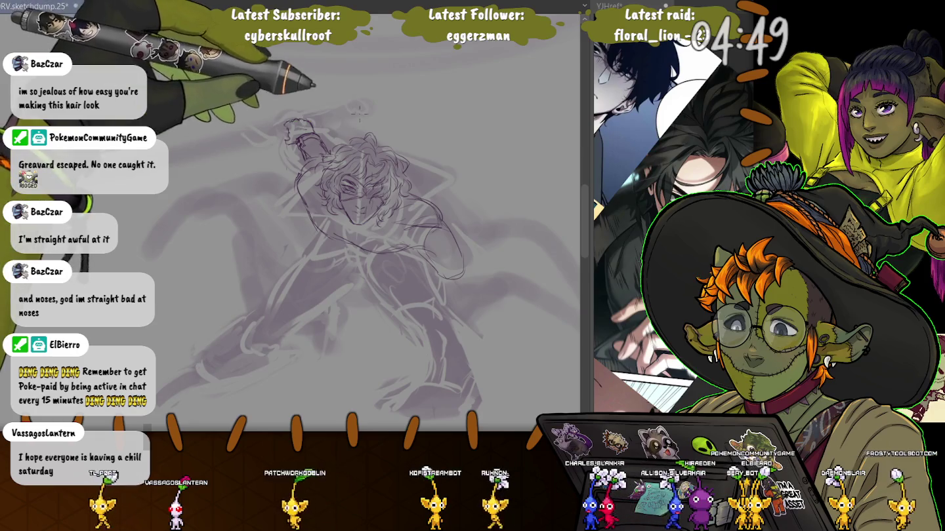
left_click_drag(138, 198, 376, 109)
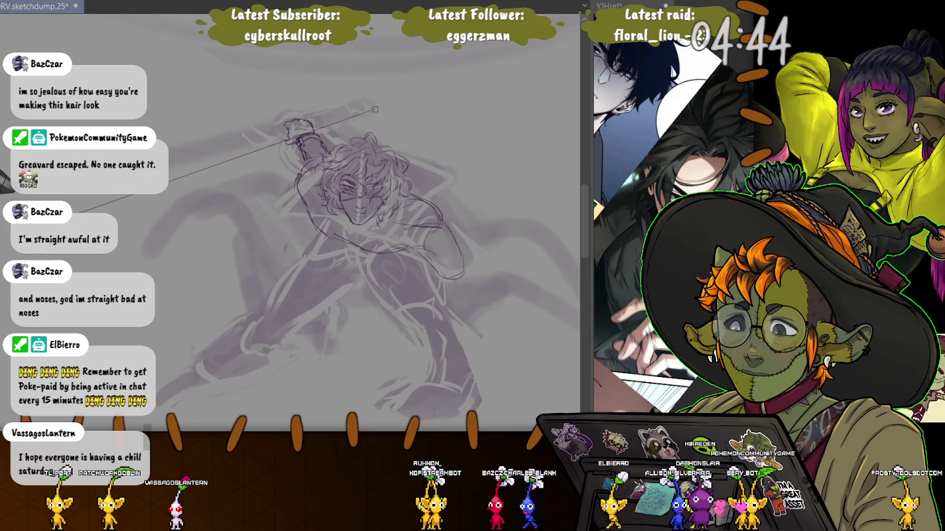
left_click_drag(185, 157, 368, 101)
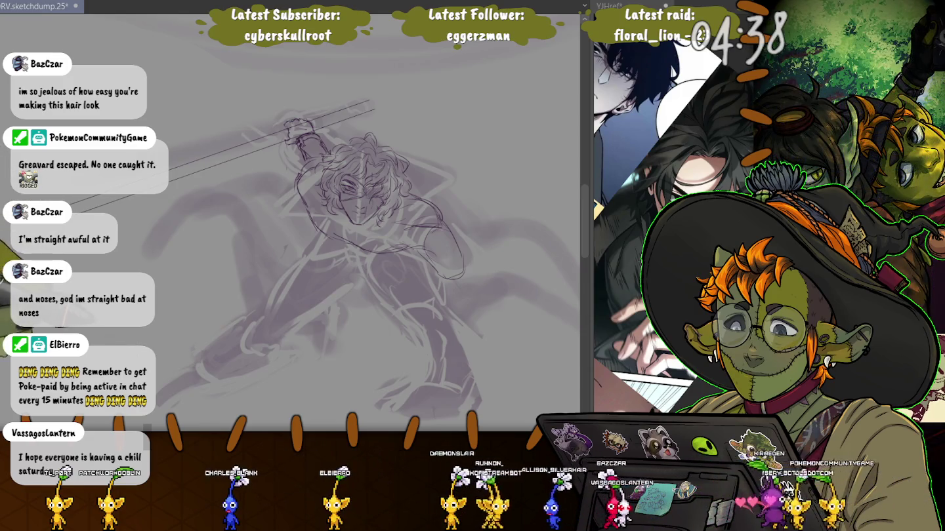
key("ctrl+z")
key("ctrl+z")
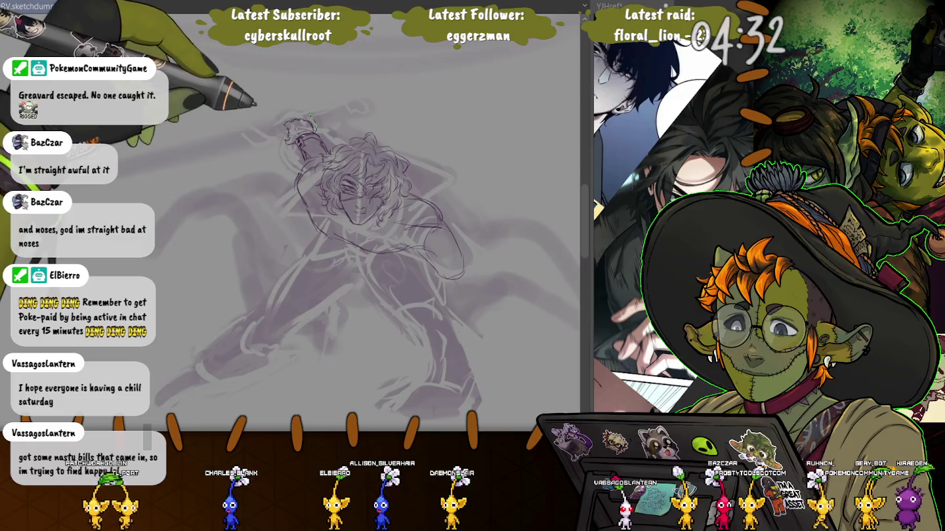
left_click_drag(293, 102, 296, 150)
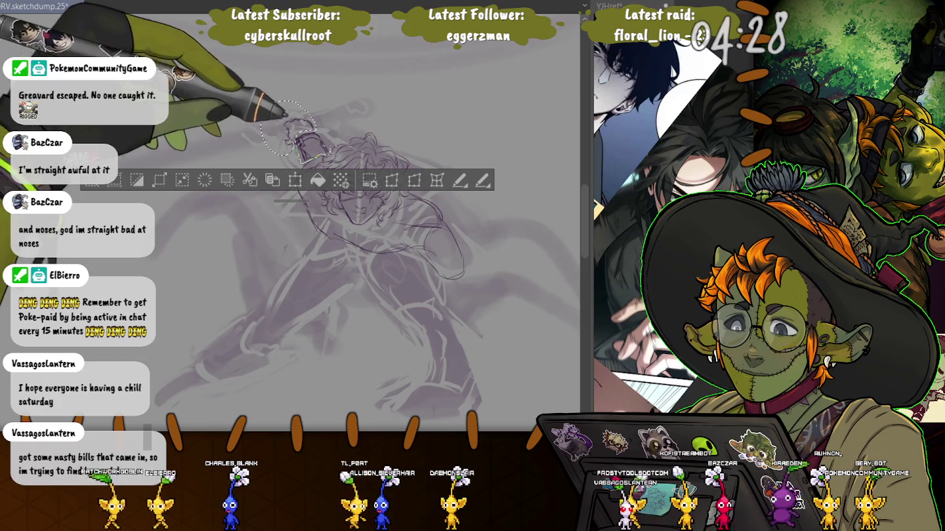
Free-transform the selected hand, rotating it and shifting it up and left, then commit and deselect.
key("ctrl+t")
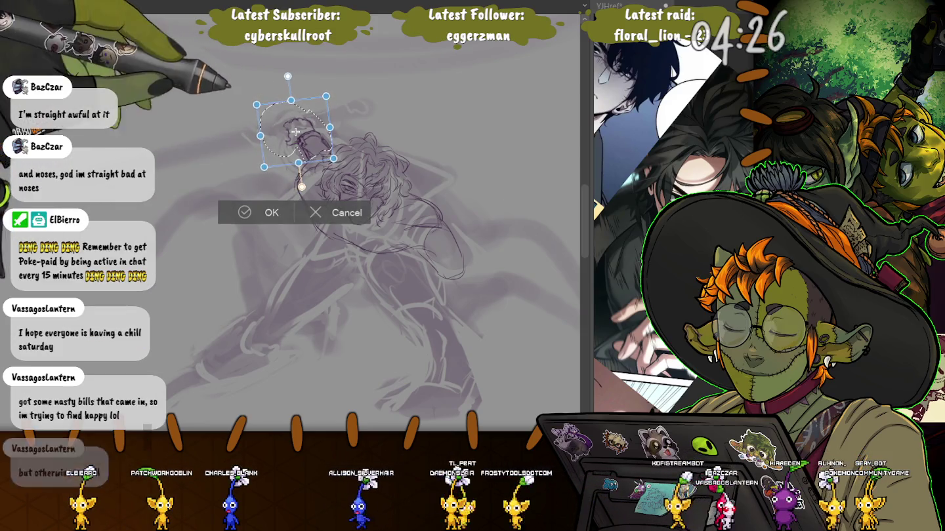
left_click_drag(347, 98, 338, 82)
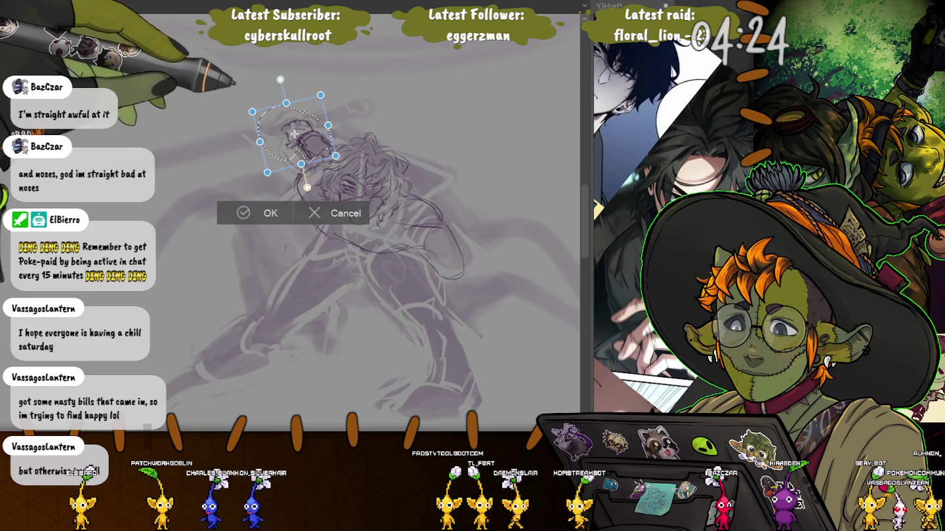
left_click_drag(294, 133, 287, 132)
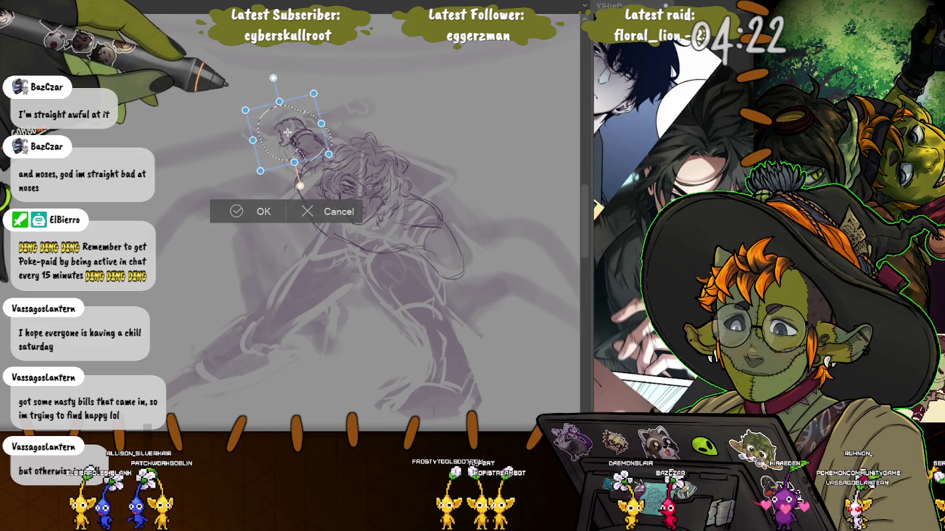
left_click_drag(288, 132, 287, 132)
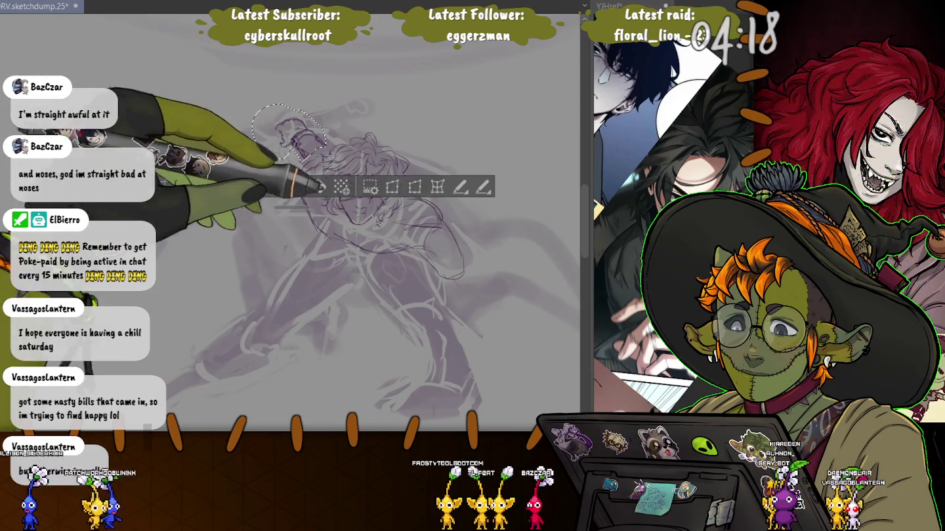
key("ctrl+z")
key("ctrl+z")
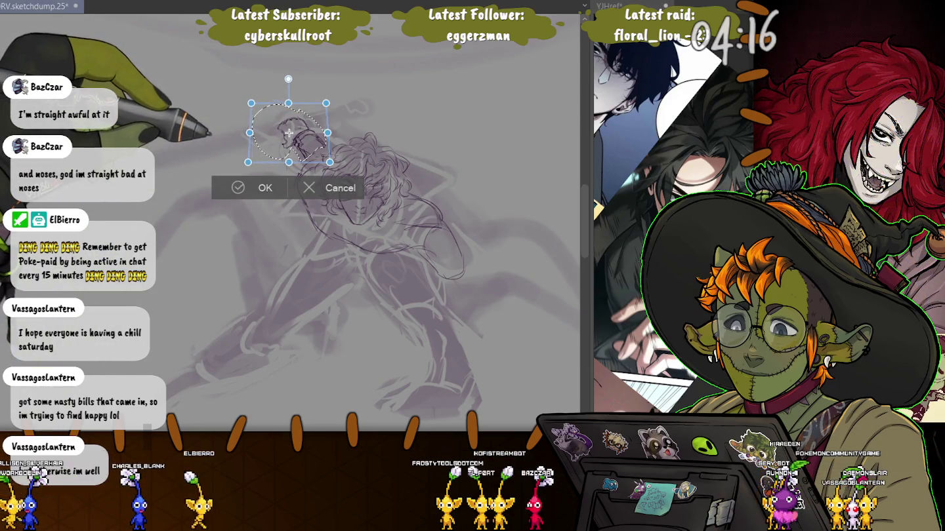
key("ctrl+z")
key("ctrl+z")
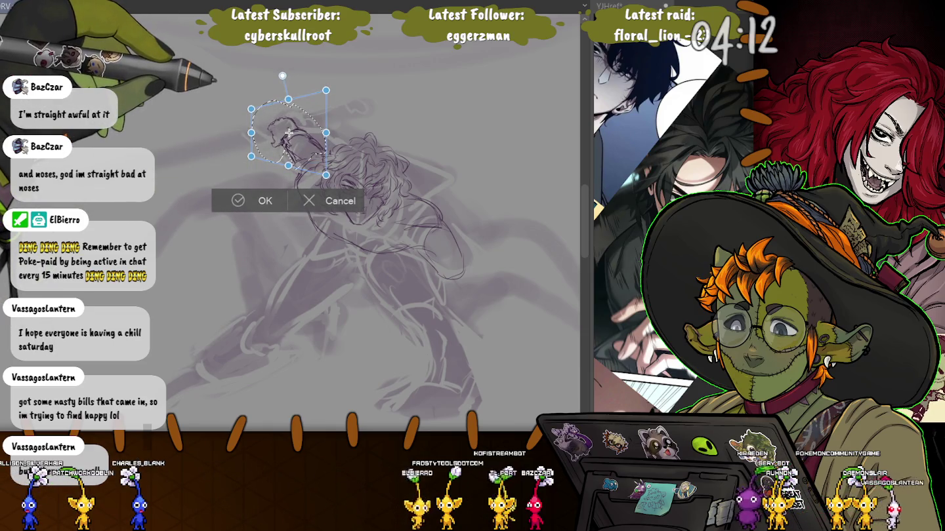
left_click_drag(289, 133, 294, 131)
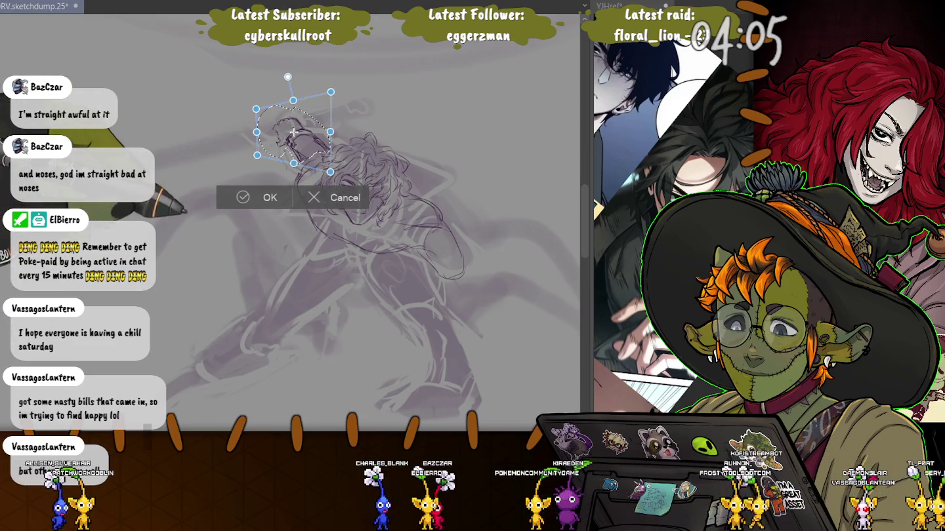
key("Return")
key("ctrl+d")
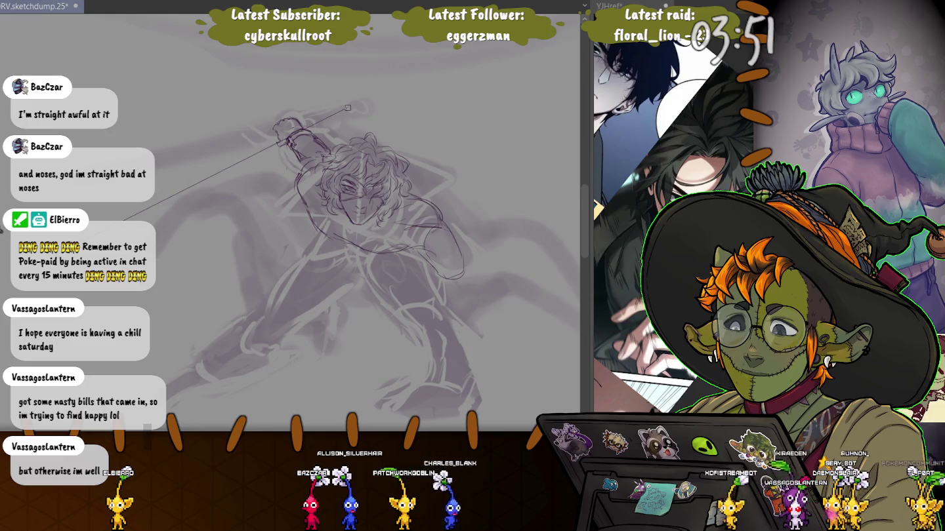
Draw two straight staff lines from the left edge into the fist, then lasso the staff area.
left_click(2, 227)
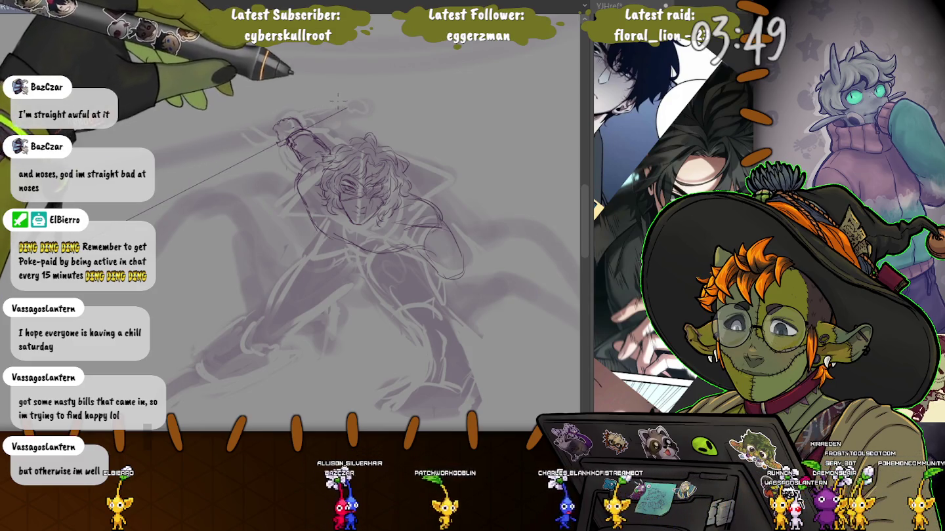
left_click(340, 99)
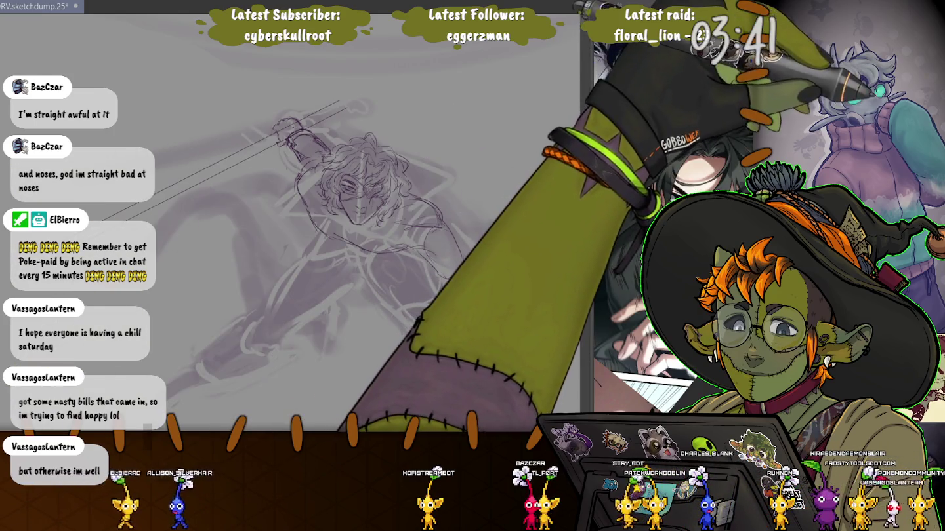
left_click_drag(275, 127, 151, 328)
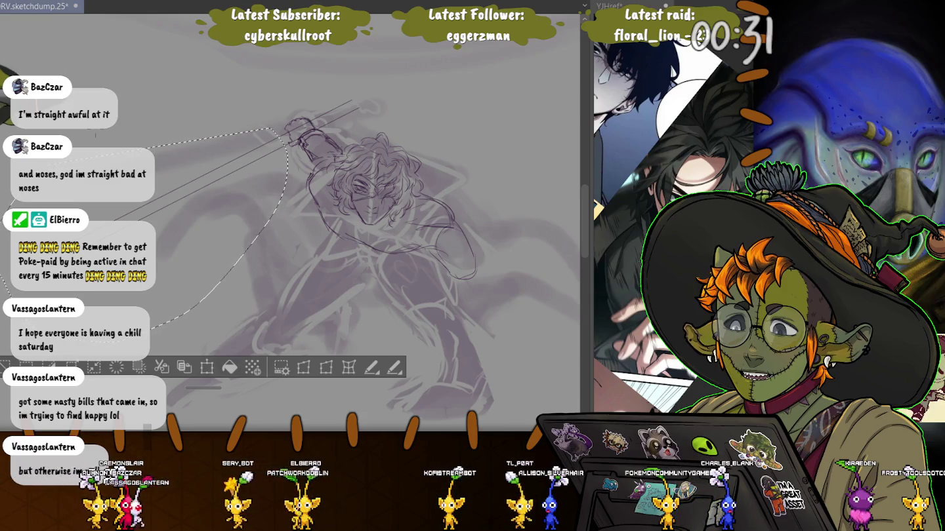
Scale up the selected staff section and stretch it further left and down, committing each transform.
key("ctrl+t")
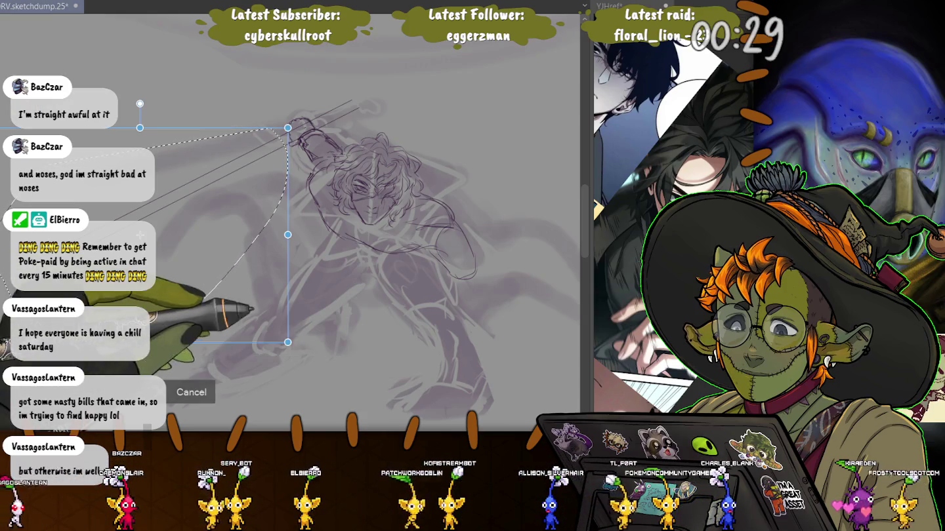
left_click_drag(287, 341, 293, 345)
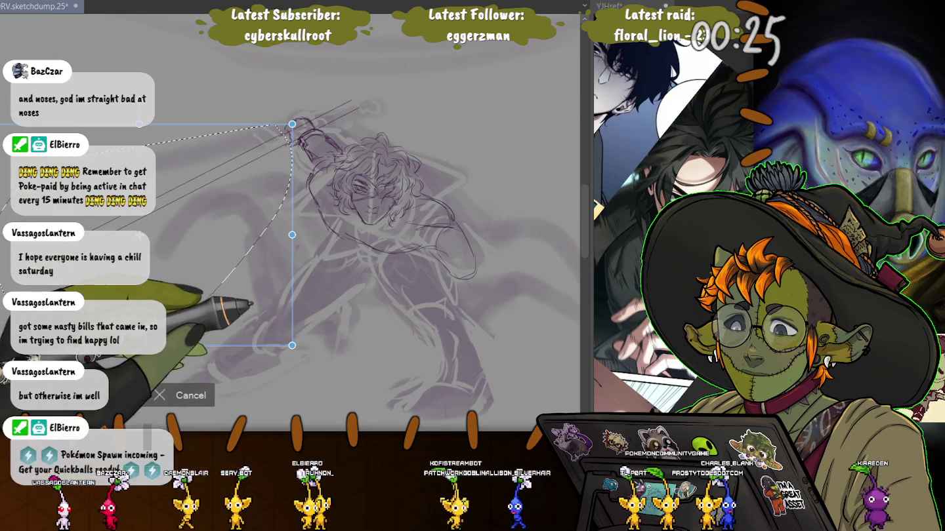
left_click_drag(293, 345, 299, 351)
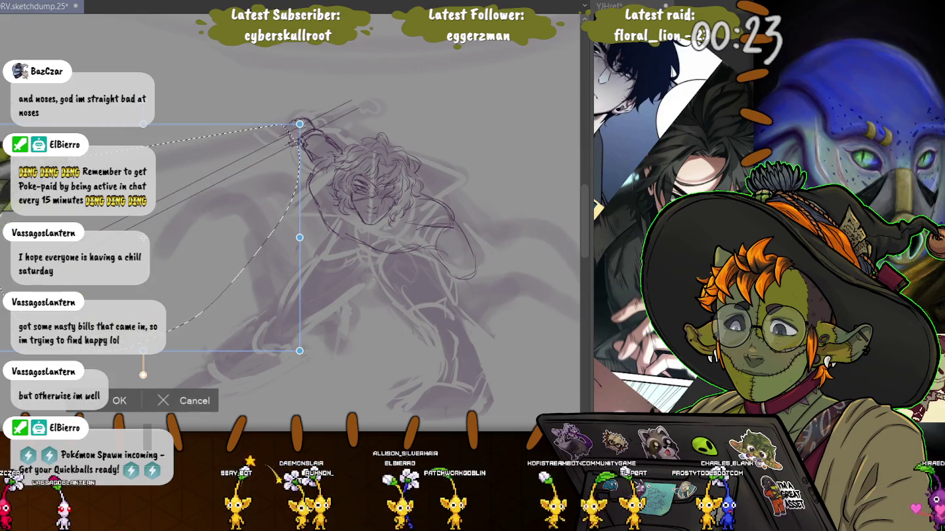
key("Return")
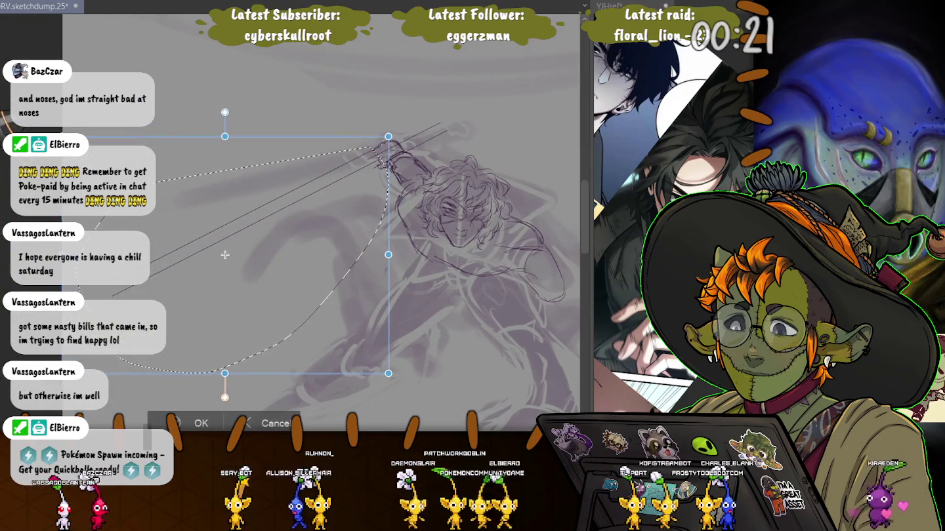
left_click_drag(231, 261, 186, 285)
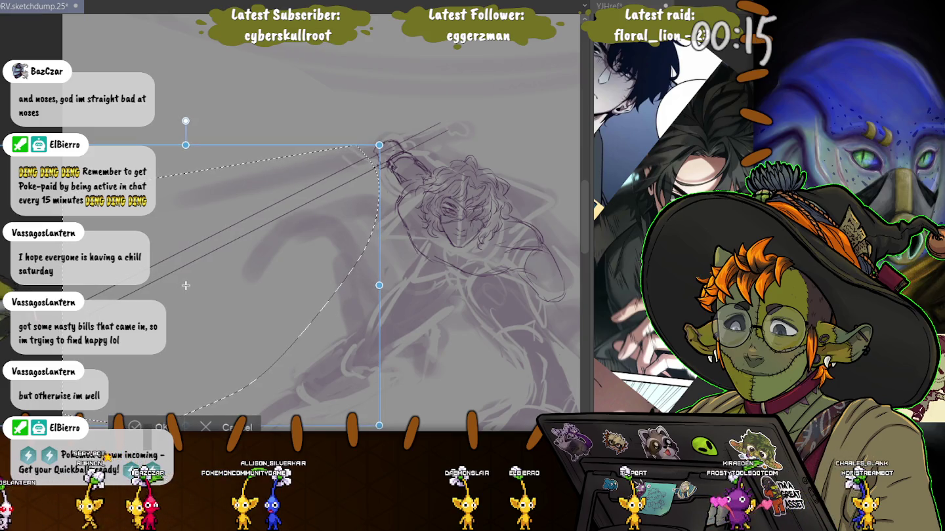
key("Return")
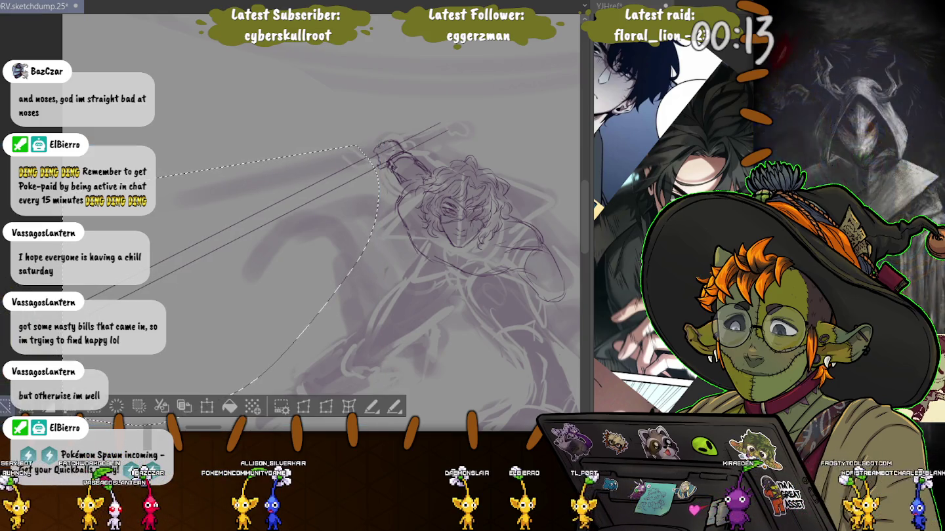
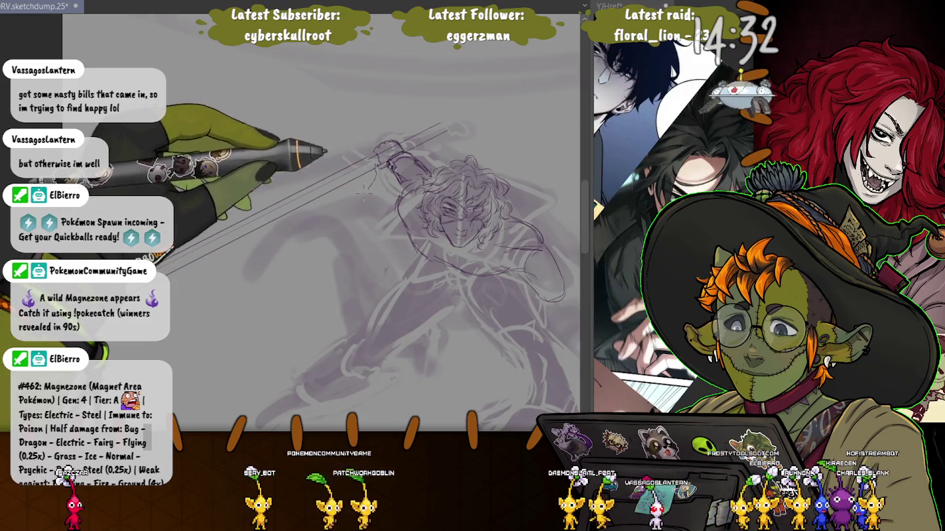
Draw a long curved blade line down-left from the hands and transform it into place.
left_click_drag(377, 169, 172, 309)
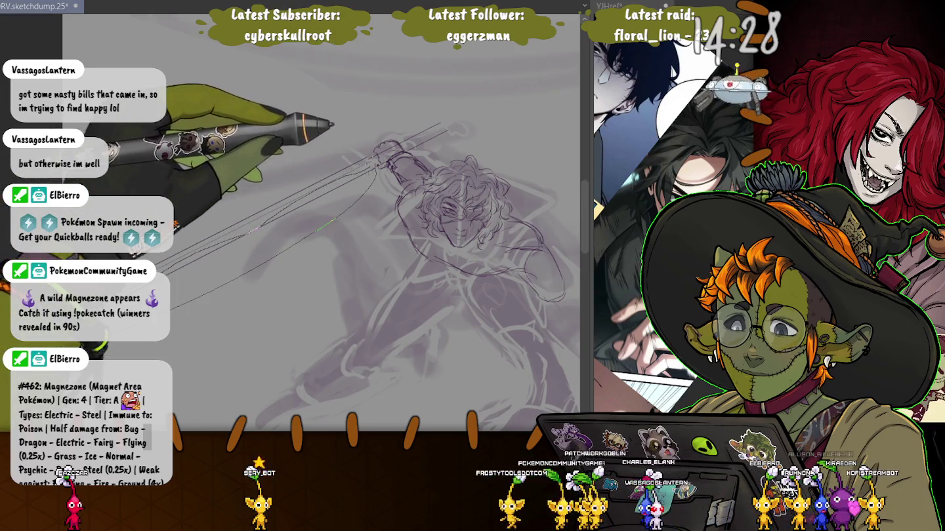
left_click_drag(377, 168, 359, 156)
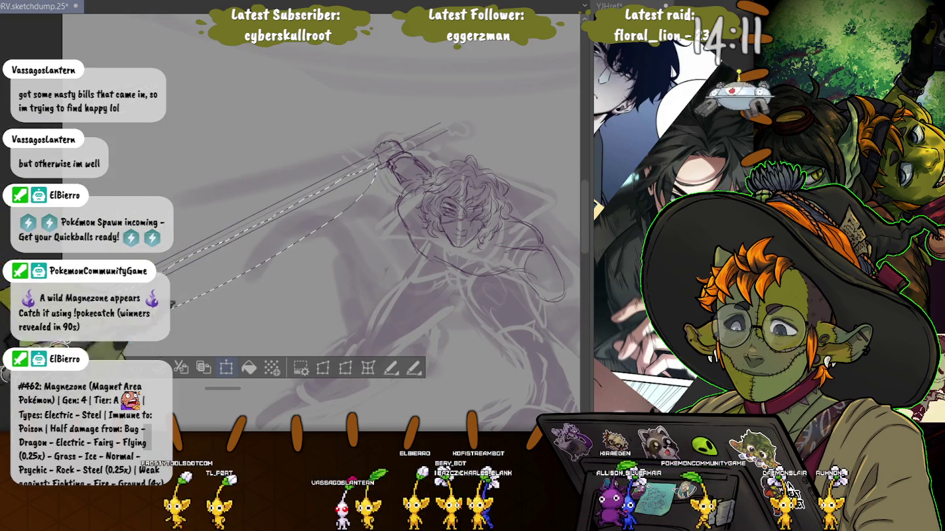
key("ctrl+t")
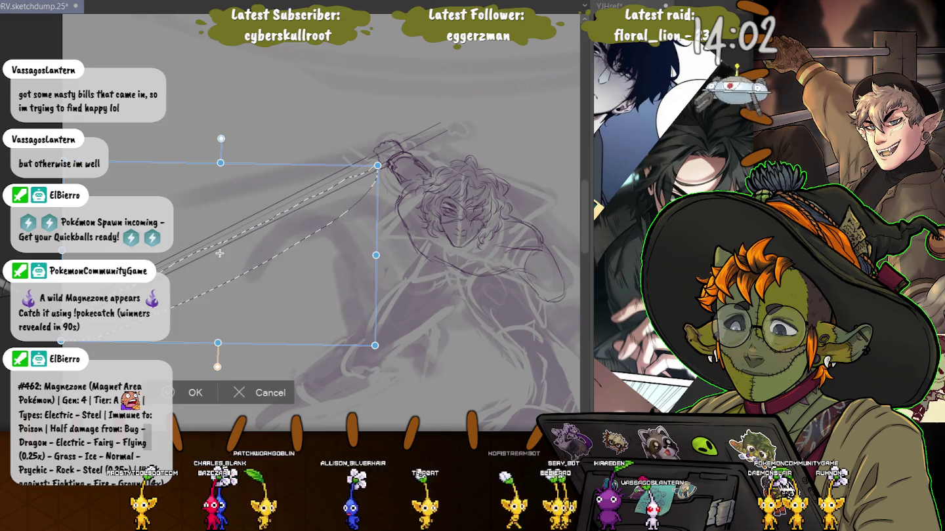
key("Return")
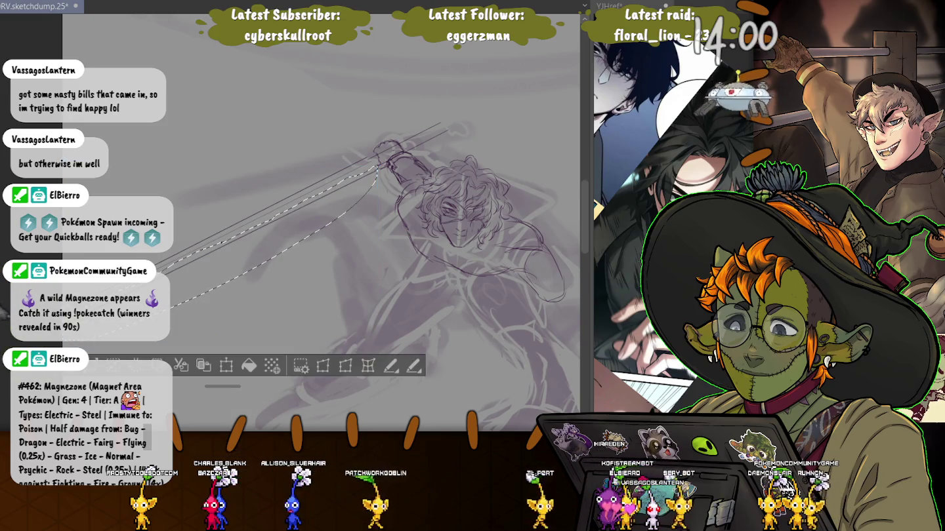
Sketch a second blade curve, then nudge the wider blade area slightly down-left.
left_click_drag(357, 145, 227, 169)
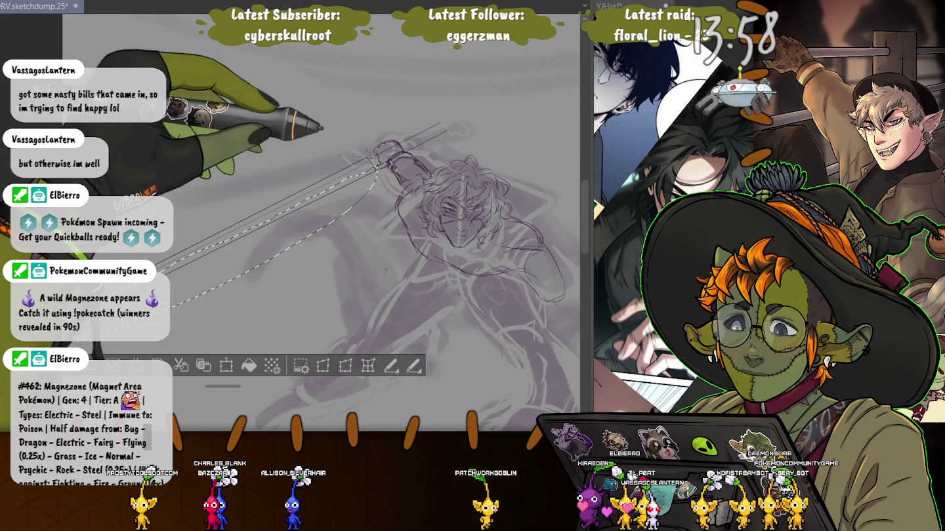
mouse_move(364, 146)
left_mouse_down()
mouse_move(92, 355)
mouse_move(73, 351)
mouse_move(85, 343)
left_mouse_up()
key("ctrl+t")
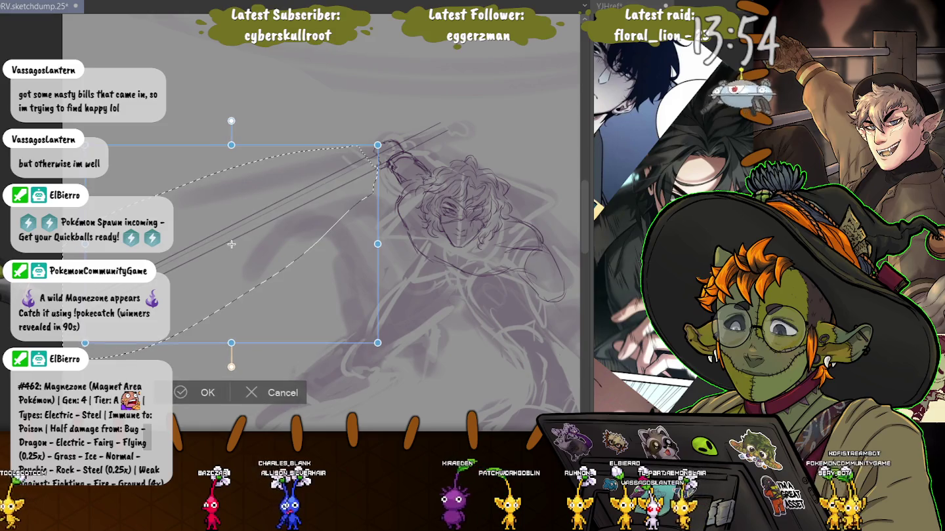
left_click_drag(234, 243, 232, 245)
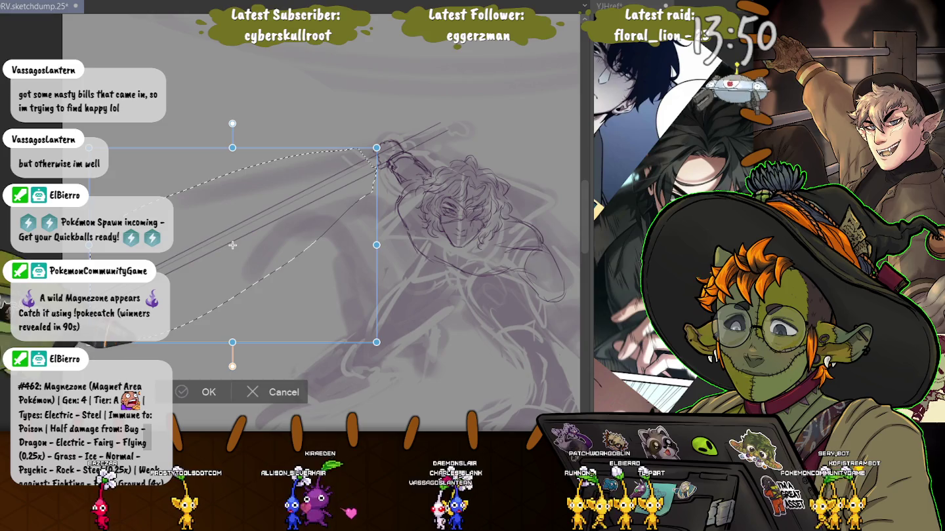
key("Return")
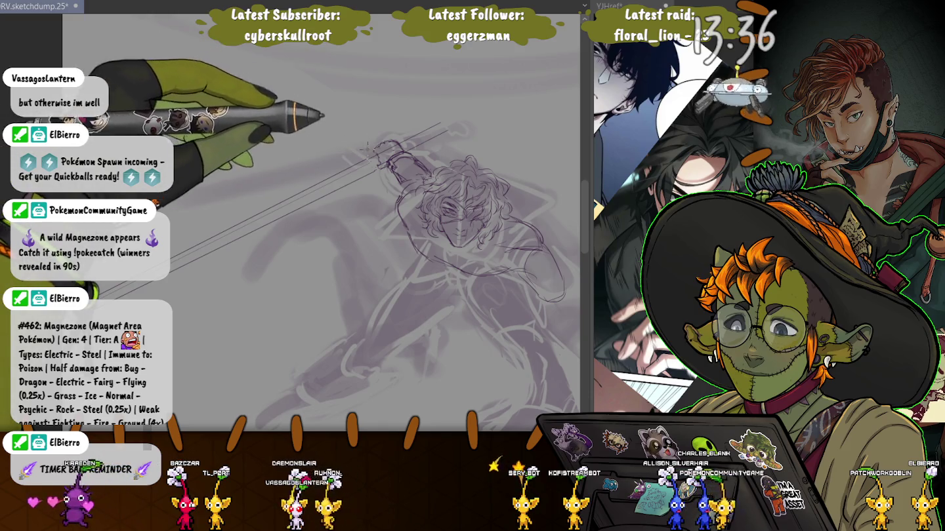
Zoom in on the hilt and sketch a short crossguard line where blade meets hands.
scroll(371, 157, "up", 2)
scroll(371, 157, "up", 1)
scroll(368, 170, "up", 1)
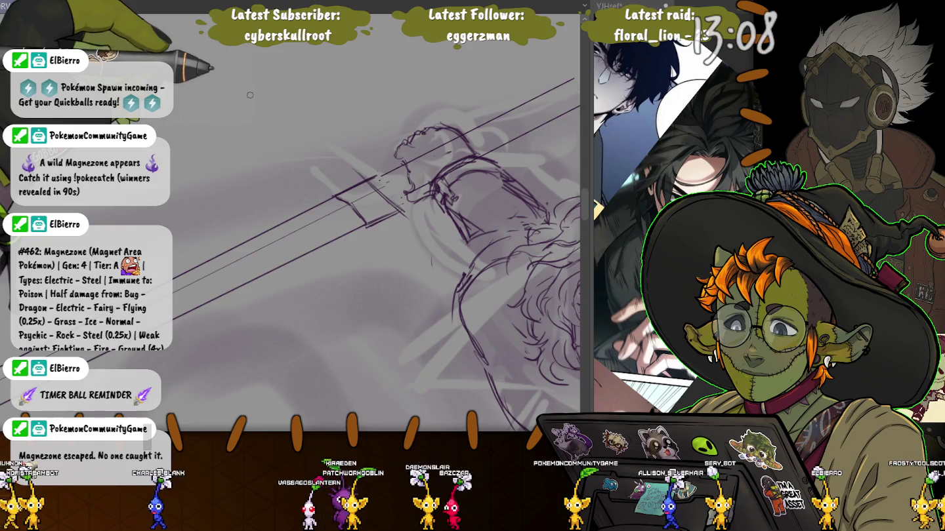
scroll(396, 195, "down", 3)
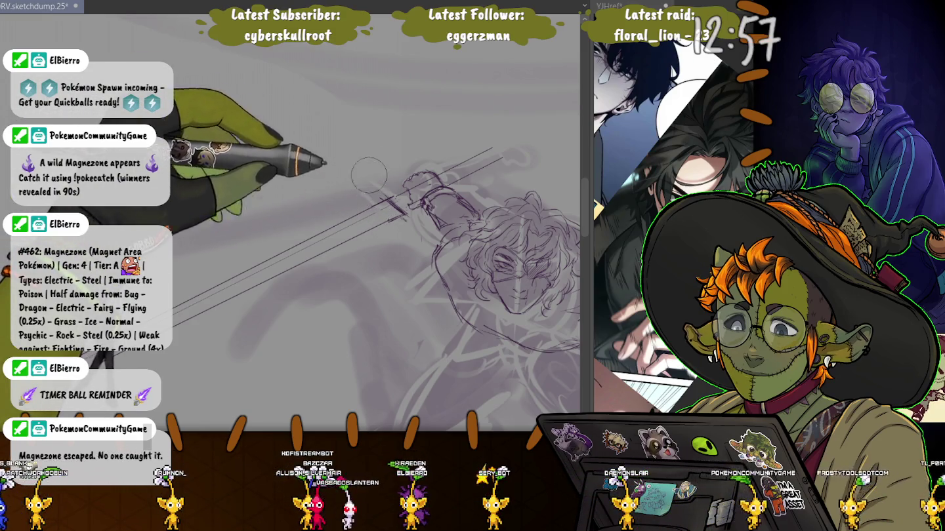
left_click_drag(365, 194, 381, 204)
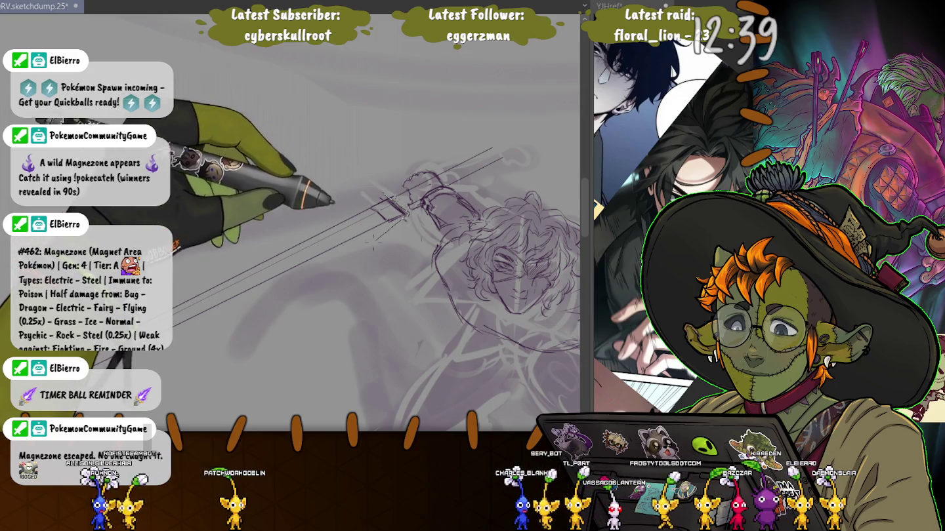
Draw a long diagonal blade line from the guard and lasso the whole sword.
left_click_drag(403, 219, 223, 354)
left_click_drag(161, 379, 400, 190)
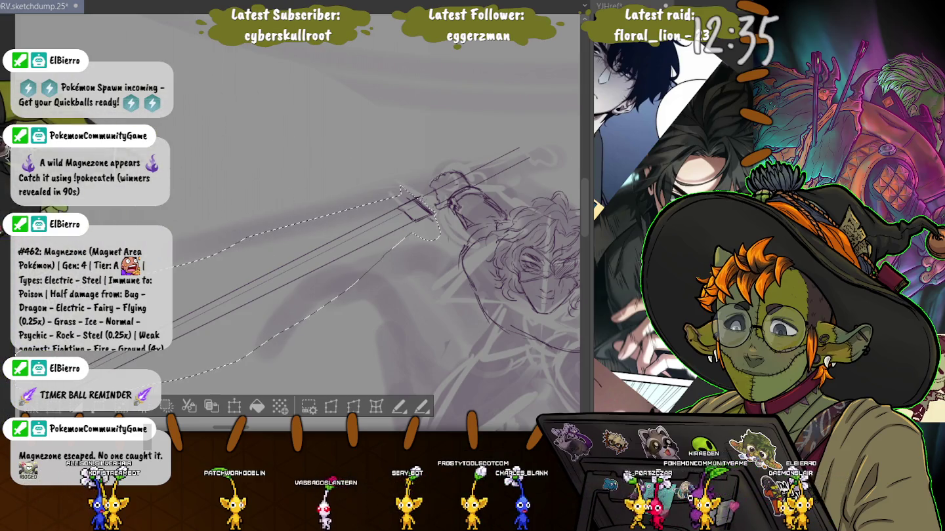
left_click_drag(175, 199, 222, 133)
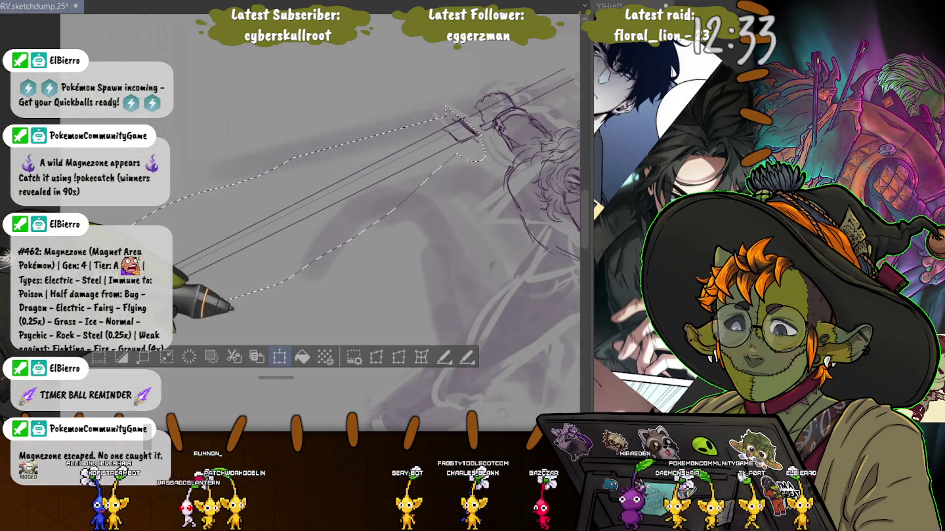
Scale the sword down slightly, nudge it up-left, and deselect.
left_click(280, 345)
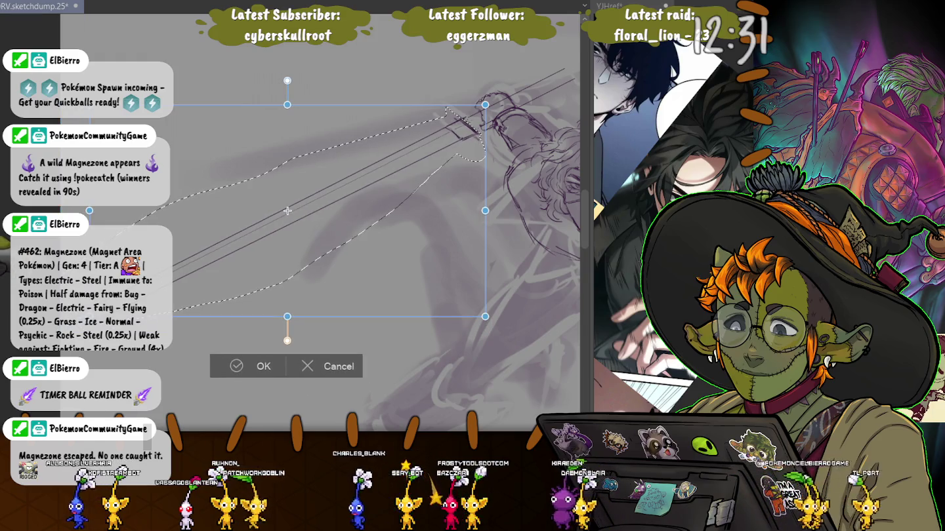
left_click_drag(485, 105, 474, 112)
left_click_drag(276, 219, 276, 215)
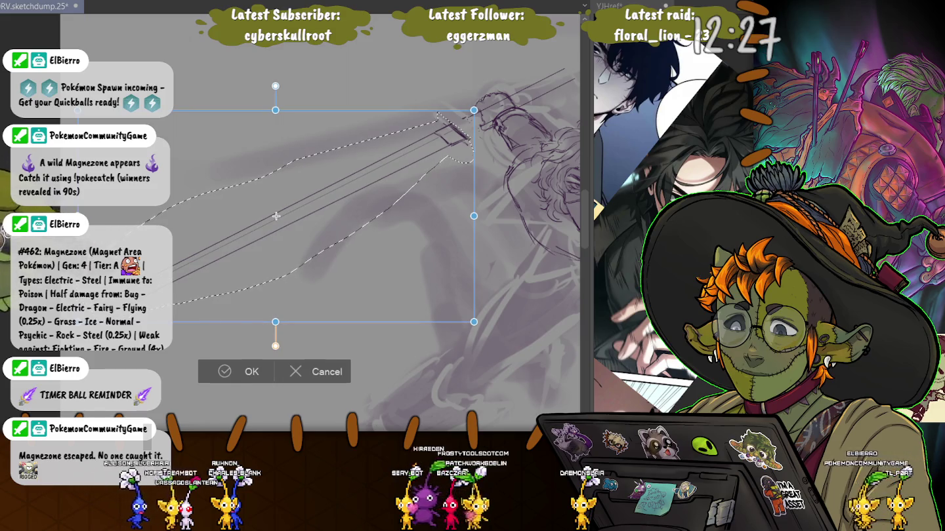
key("Return")
key("ctrl+d")
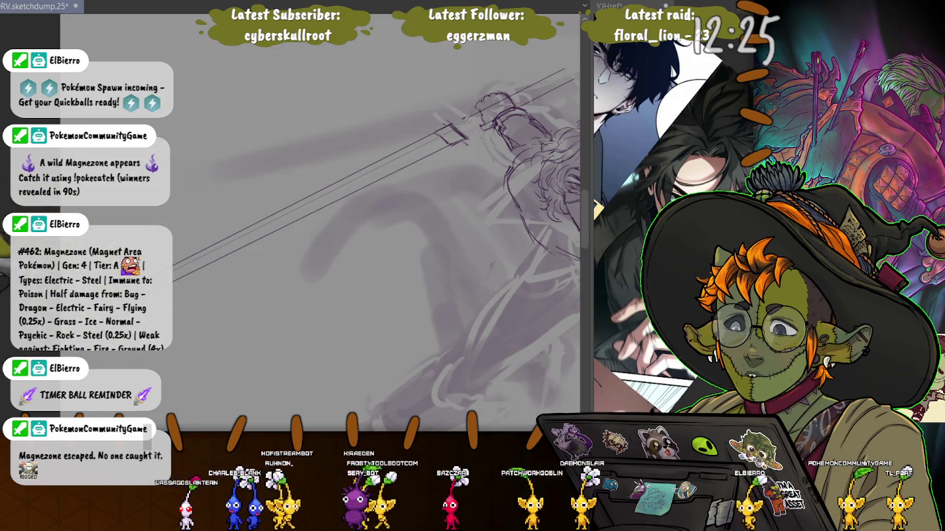
scroll(422, 124, "up", 2)
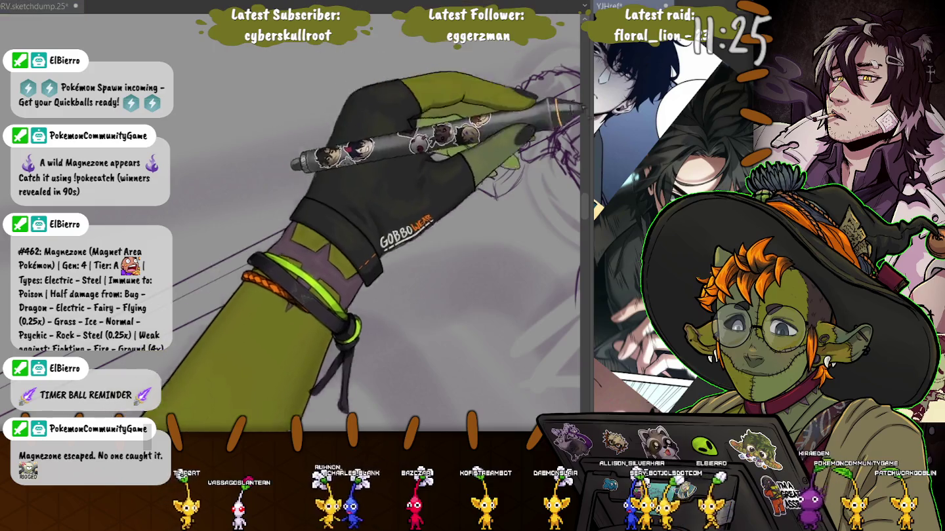
Widen the reference panel to study the sword-hilt images, then restore the canvas width.
left_click_drag(585, 197, 364, 207)
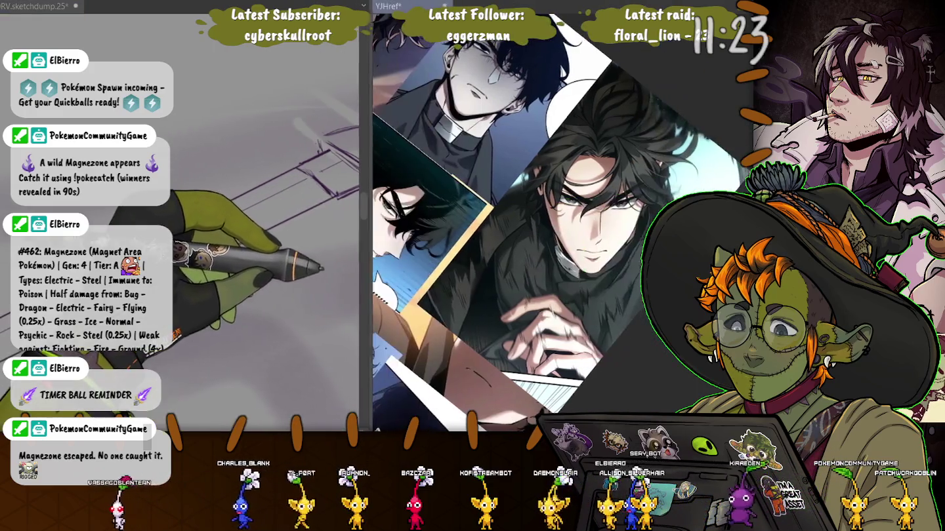
key("ctrl+0")
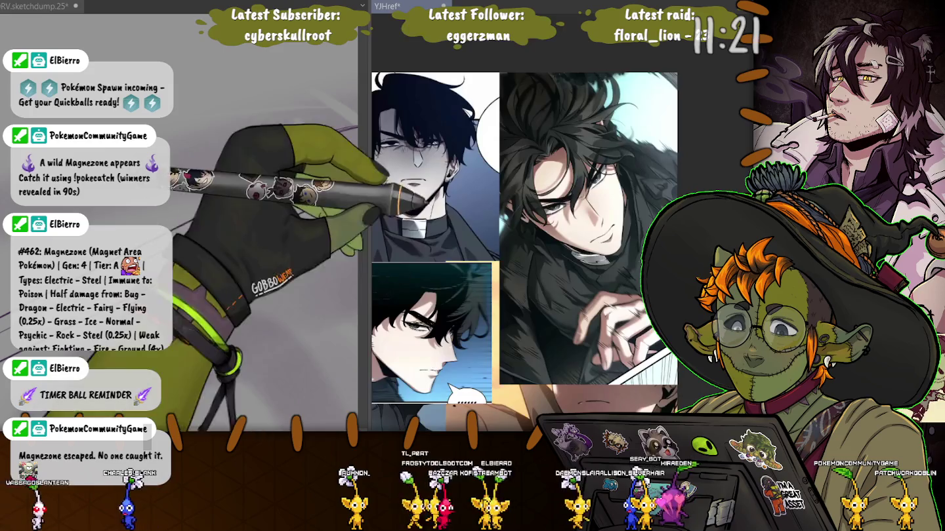
scroll(525, 230, "up", 3)
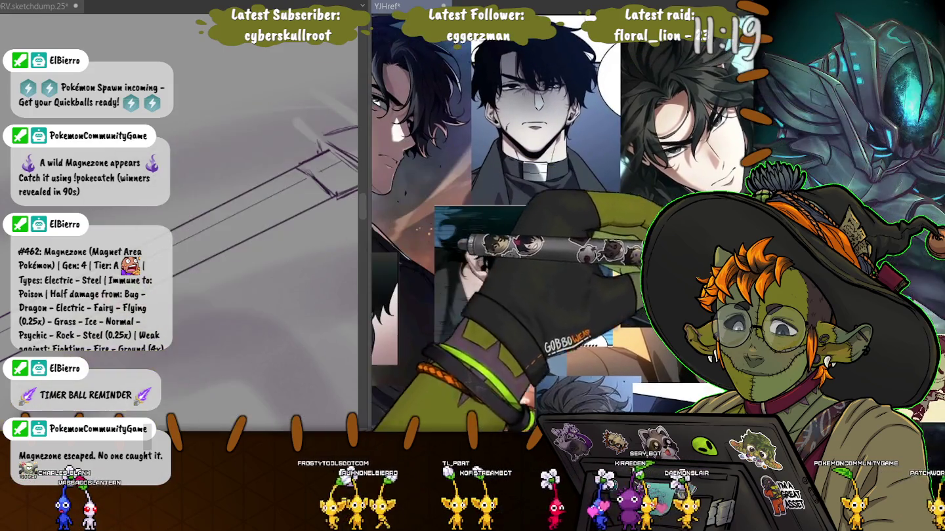
scroll(525, 229, "down", 5)
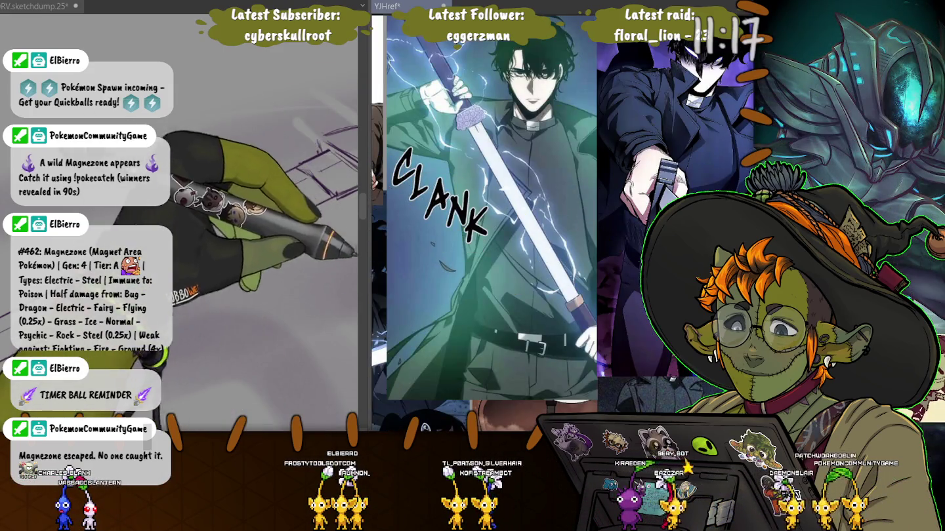
scroll(525, 230, "down", 3)
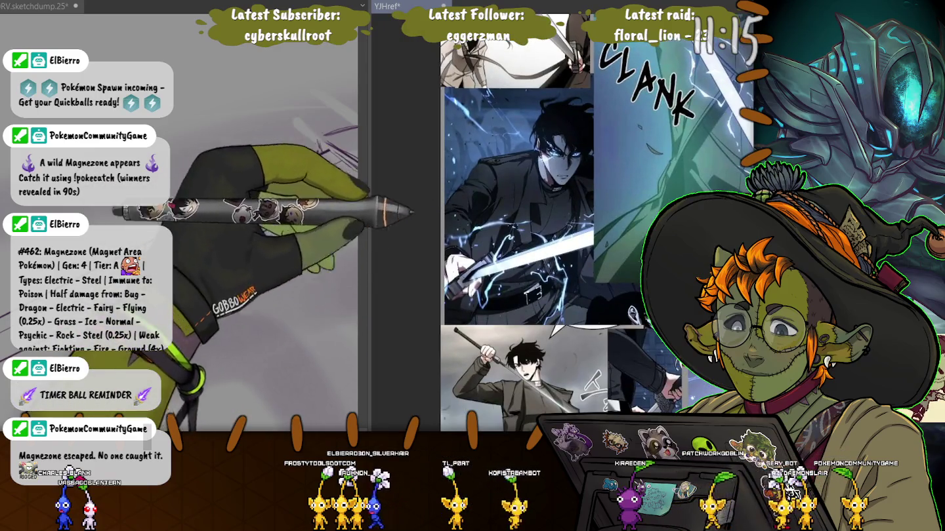
scroll(561, 223, "up", 3)
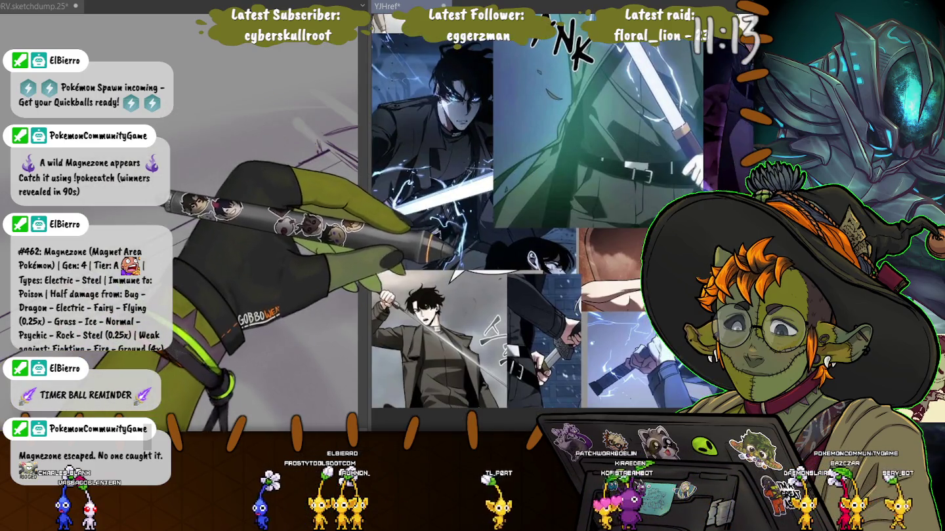
scroll(525, 230, "down", 3)
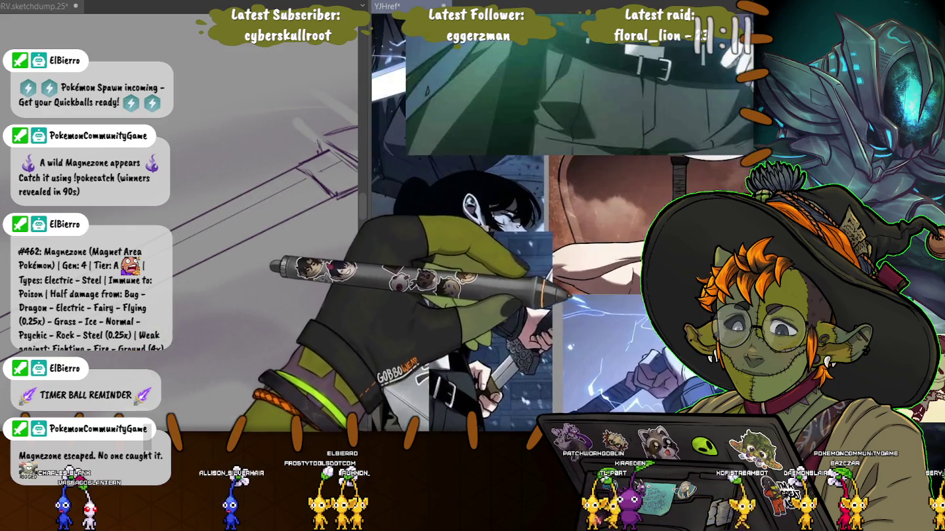
scroll(525, 230, "down", 3)
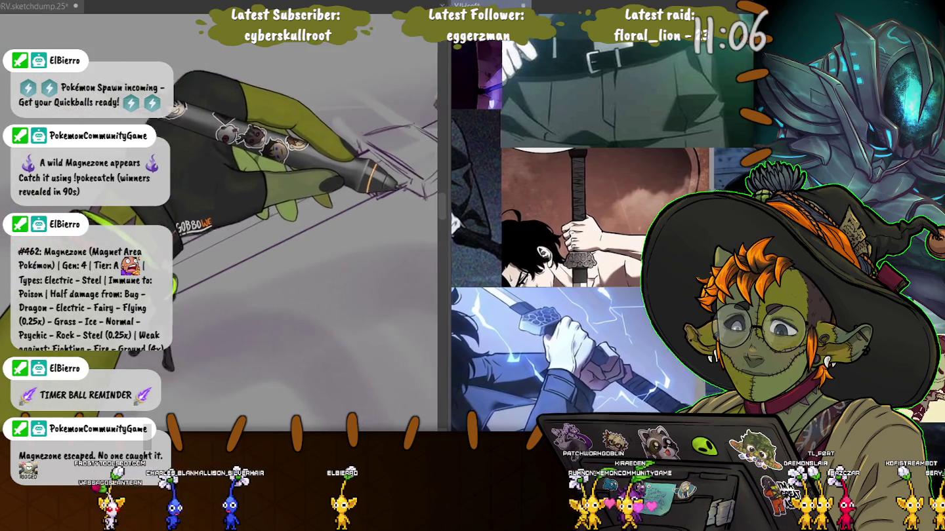
left_click_drag(362, 204, 496, 203)
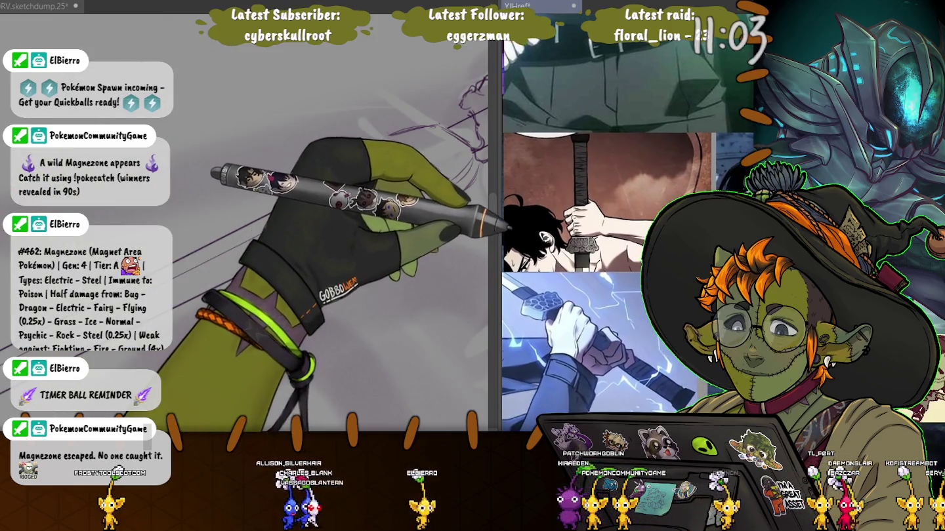
scroll(591, 262, "down", 2)
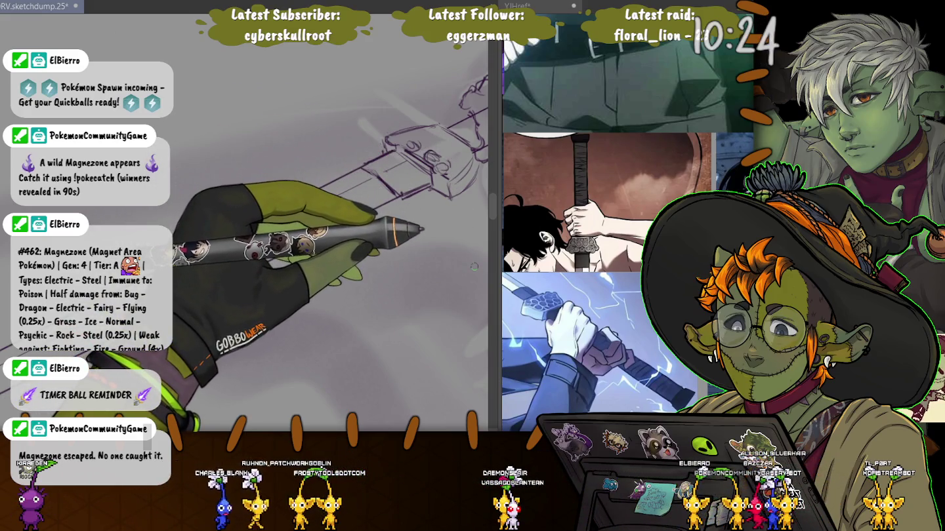
Enlarge the brush, reframe the view over the sword hilt, and lasso the blade lines for transforming.
key("e")
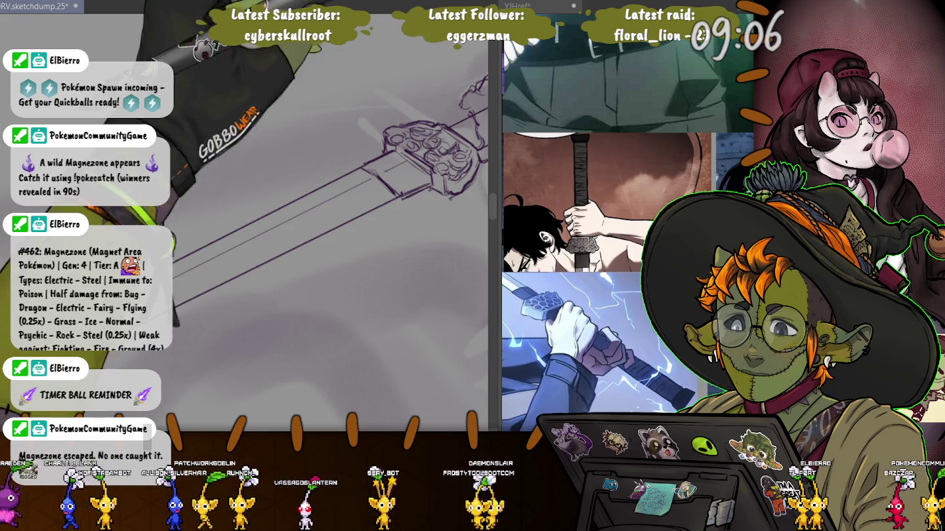
mouse_move(343, 96)
left_mouse_down()
mouse_move(345, 109)
mouse_move(287, 159)
mouse_move(308, 229)
left_mouse_up()
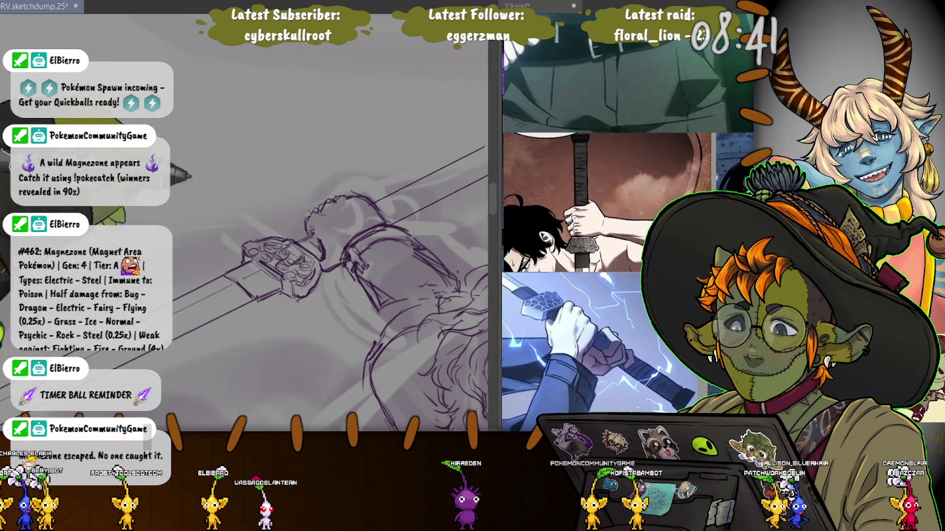
left_click_drag(346, 197, 291, 179)
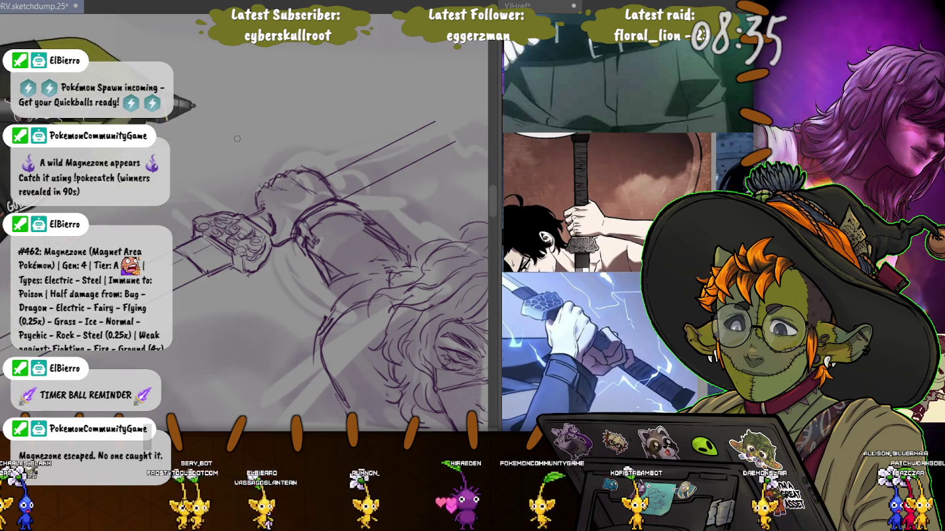
left_click_drag(274, 209, 244, 200)
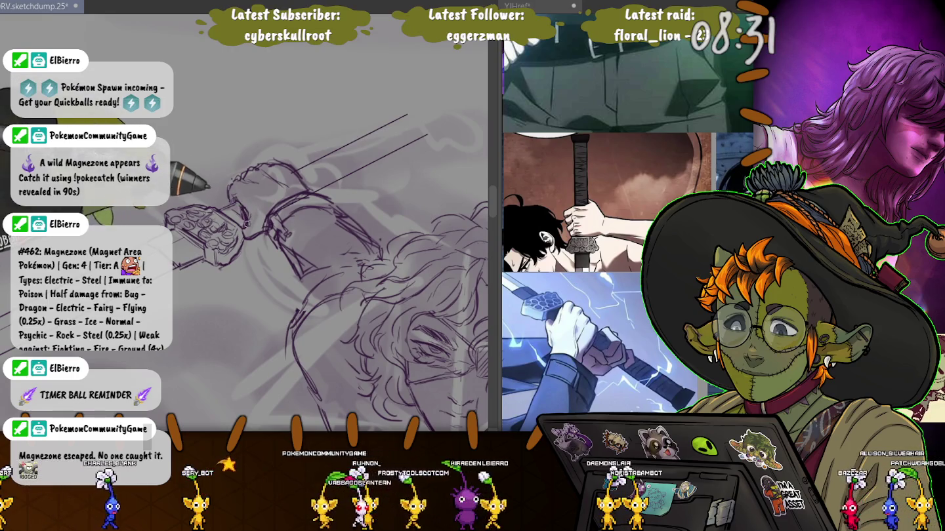
left_click_drag(188, 149, 208, 196)
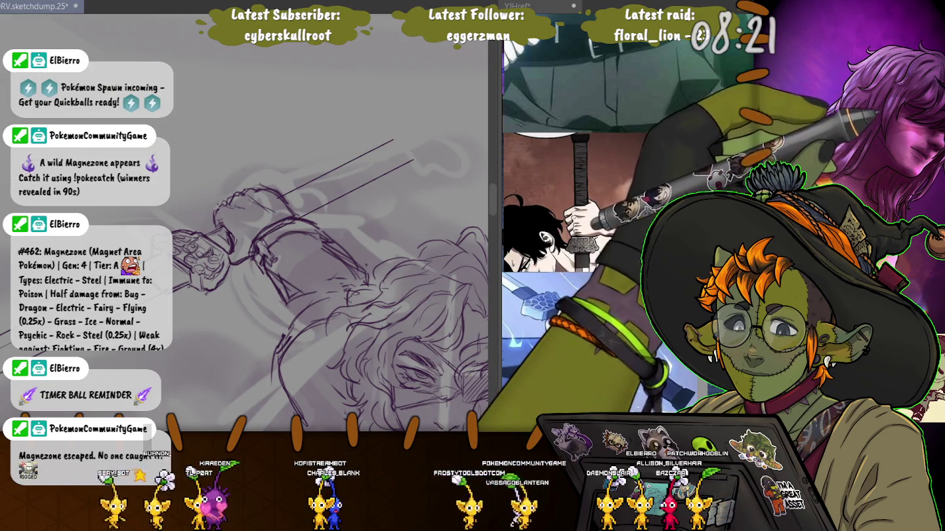
mouse_move(279, 156)
left_mouse_down()
mouse_move(322, 216)
mouse_move(359, 216)
left_mouse_up()
key("ctrl+t")
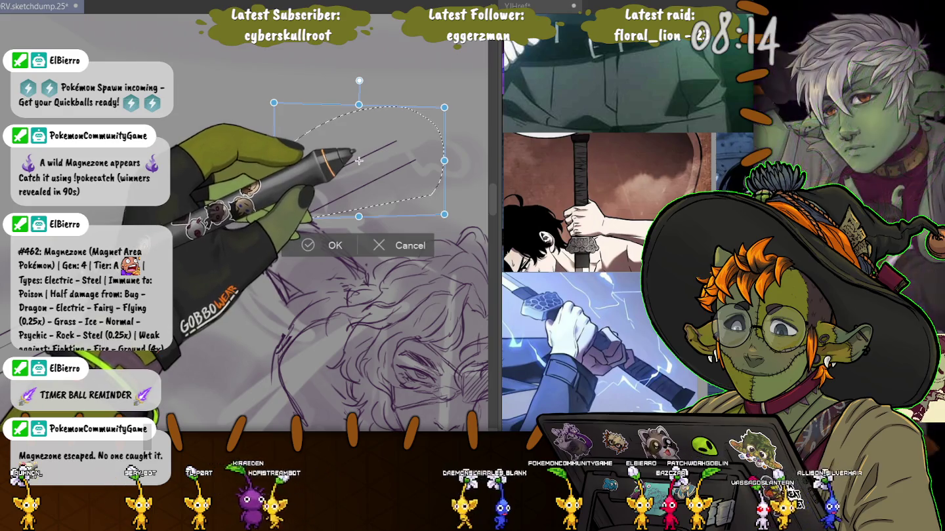
Try flipping and reshaping the blade lines, revert to upright, then nudge them down and commit.
key("v")
key("ctrl+z")
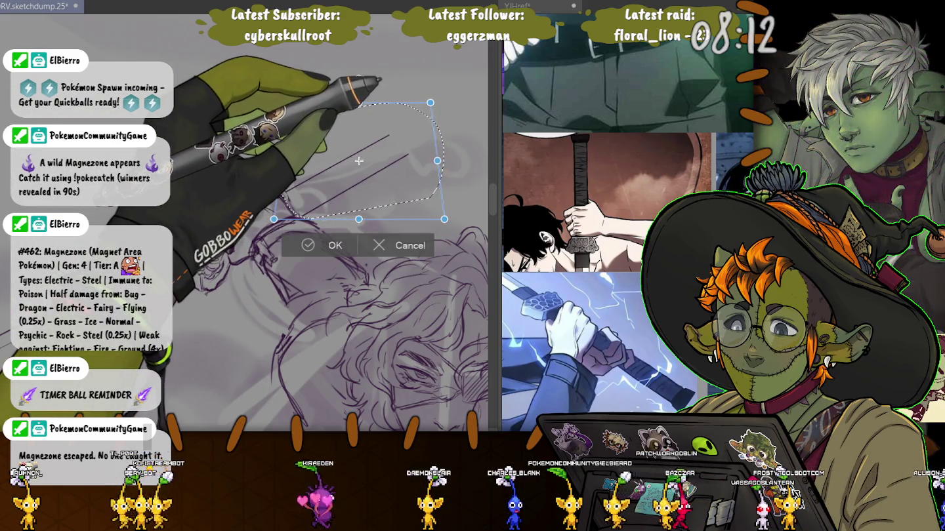
key("ctrl+z")
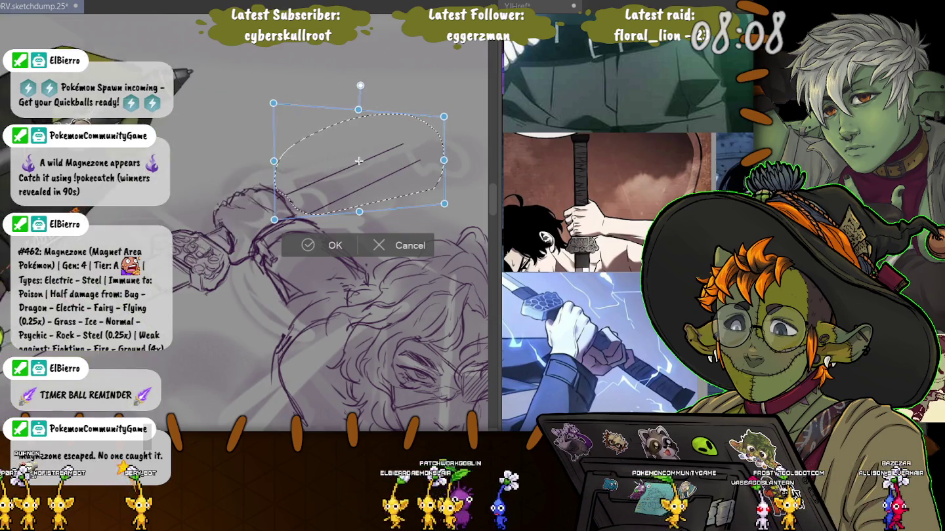
key("ctrl+z")
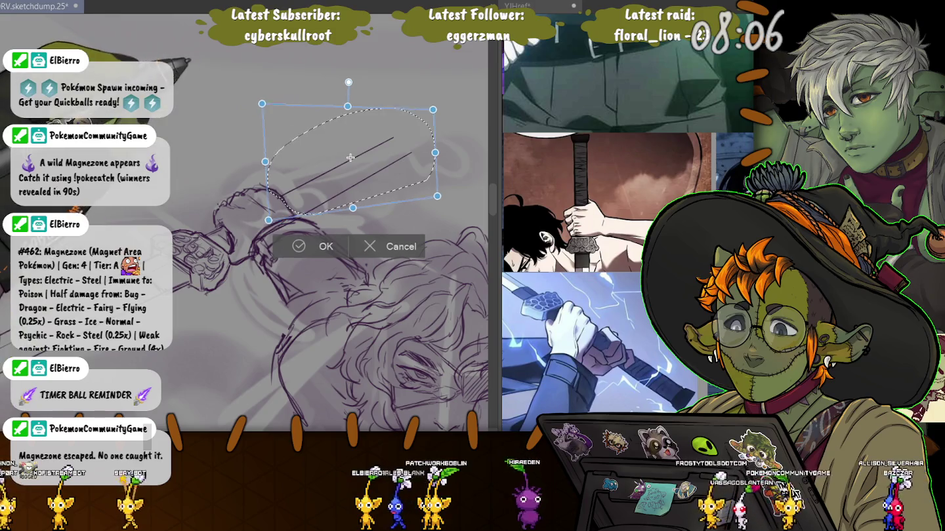
key("ctrl+z")
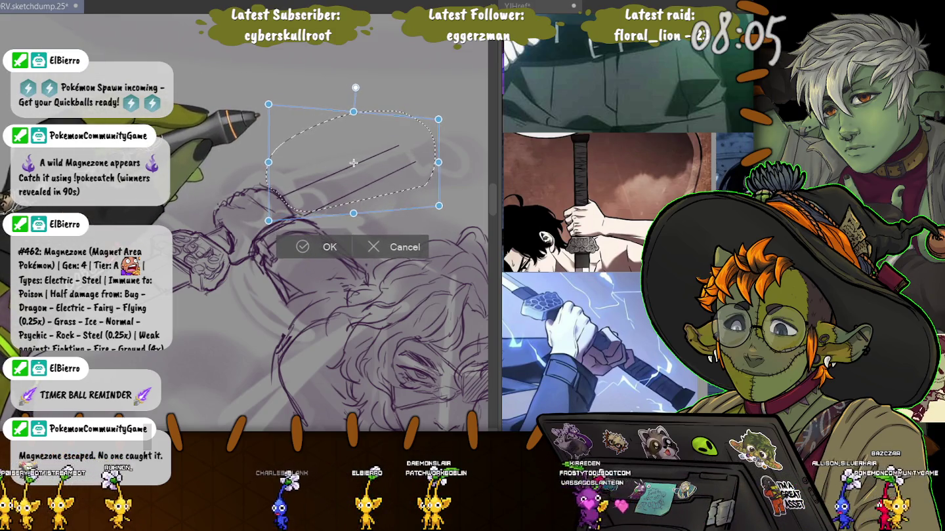
left_click_drag(354, 159, 352, 163)
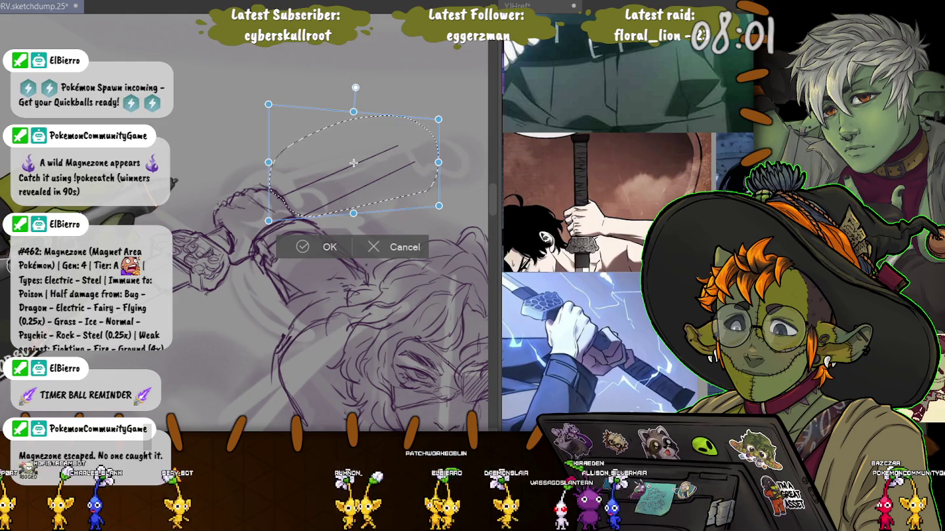
key("Return")
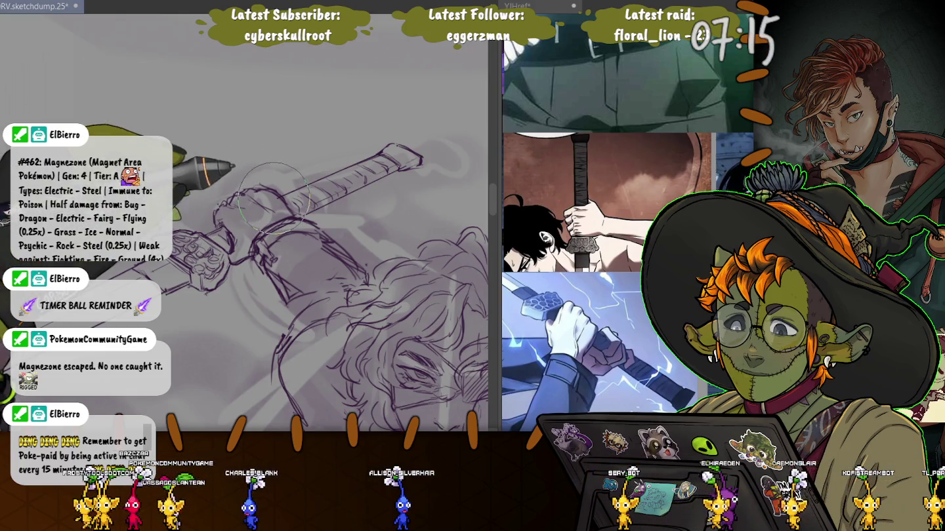
scroll(266, 186, "down", 3)
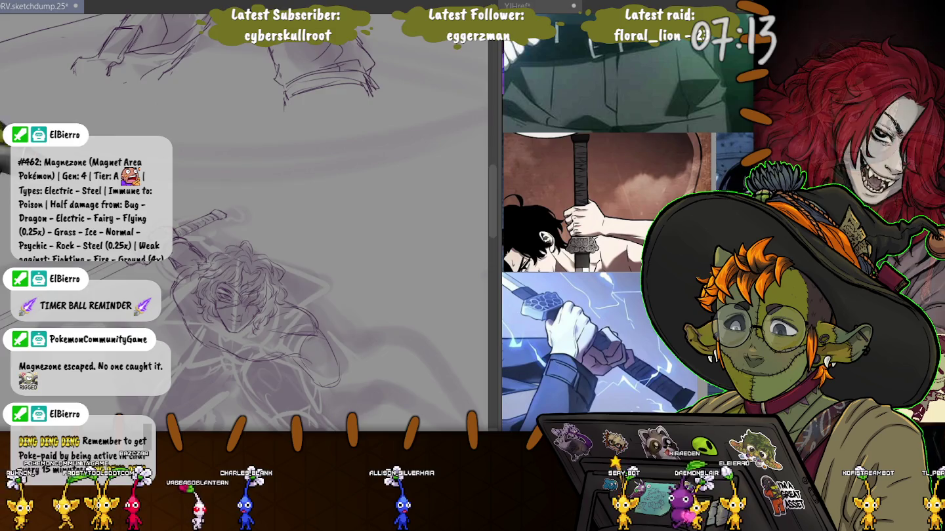
Zoom back in on the hilt and enlarge the brush two sizes with ].
scroll(268, 191, "up", 4)
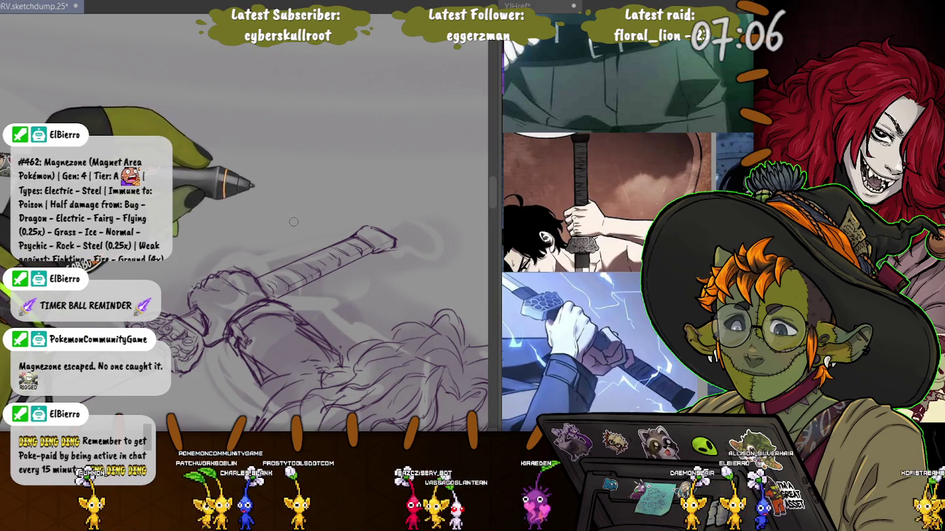
key("bracketright")
key("bracketright")
key("bracketright")
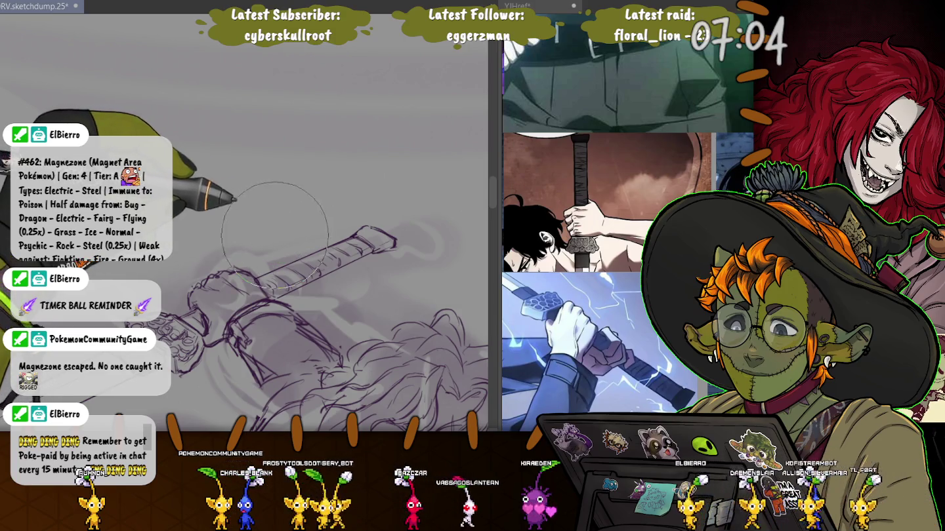
key("bracketright")
key("bracketright")
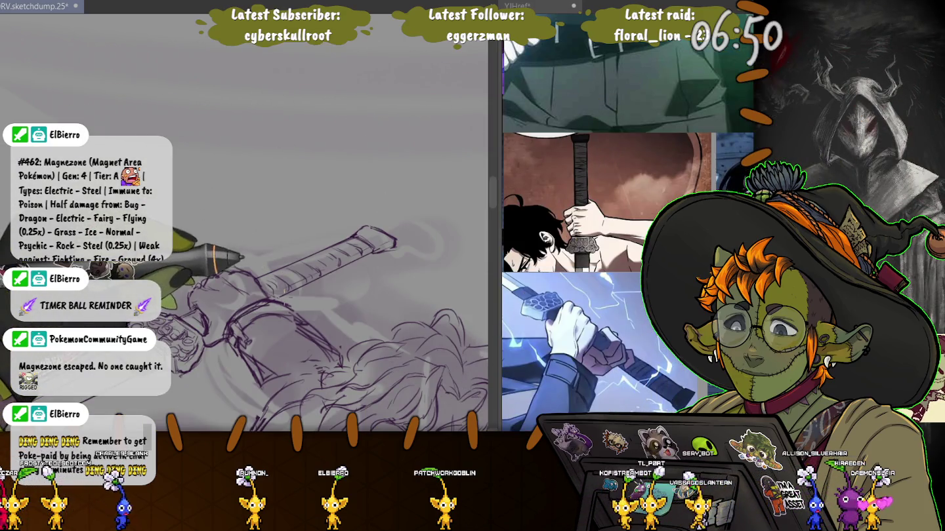
Stretch the selected sword taller upward, shift it slightly up-right, and deselect.
left_click_drag(253, 254, 256, 260)
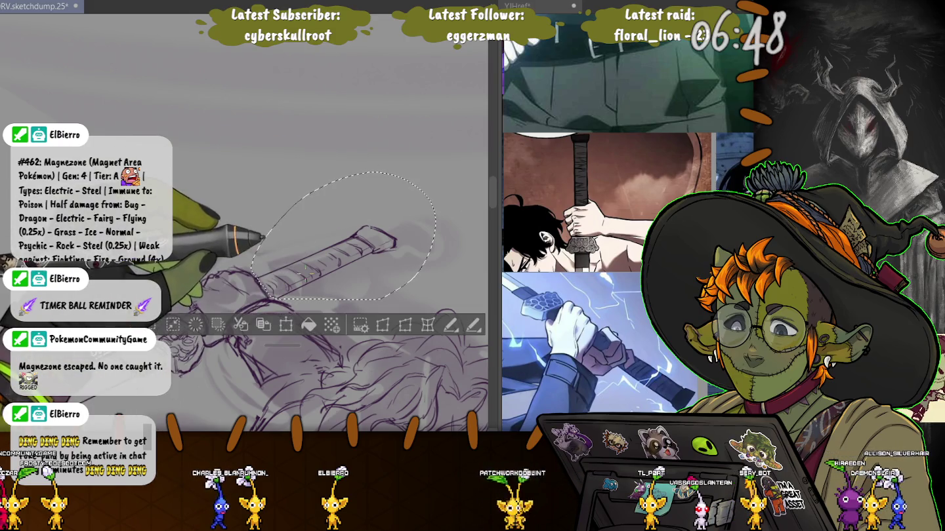
key("ctrl+t")
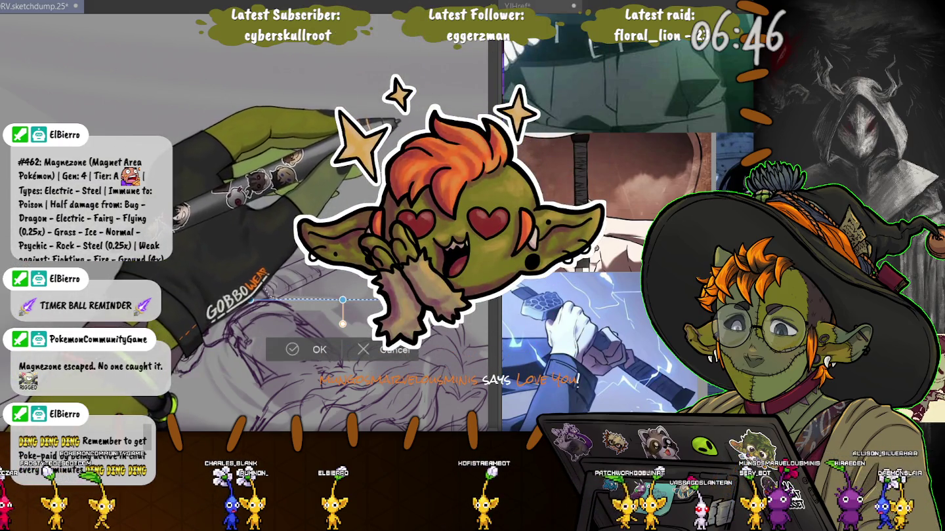
left_click_drag(343, 324, 343, 171)
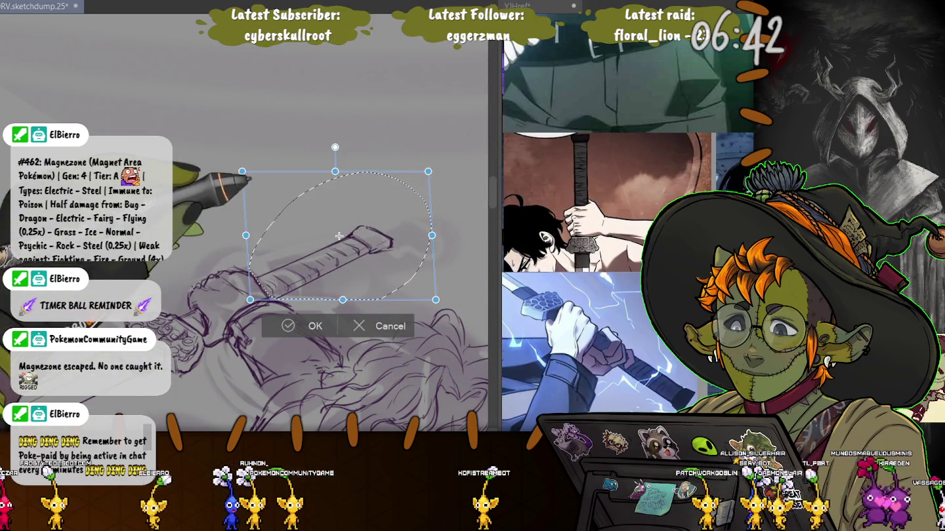
left_click_drag(339, 235, 341, 231)
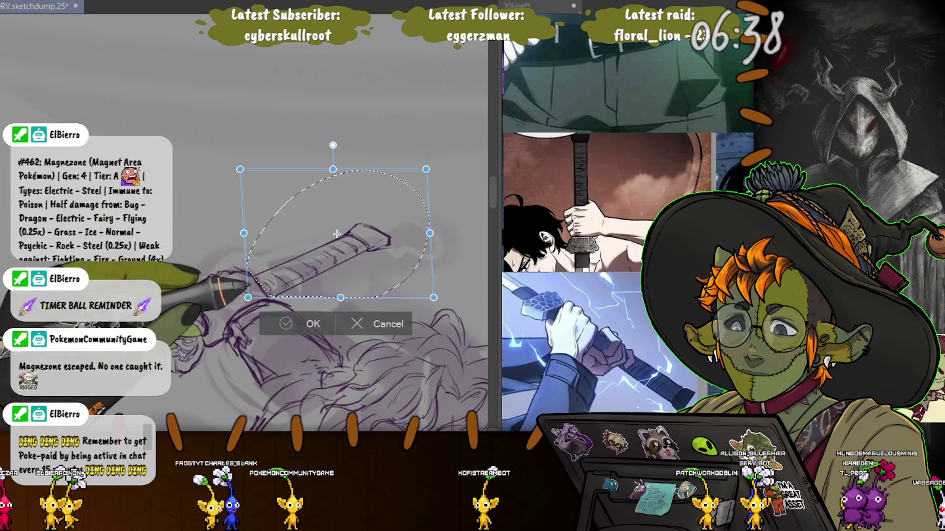
key("Return")
key("ctrl+d")
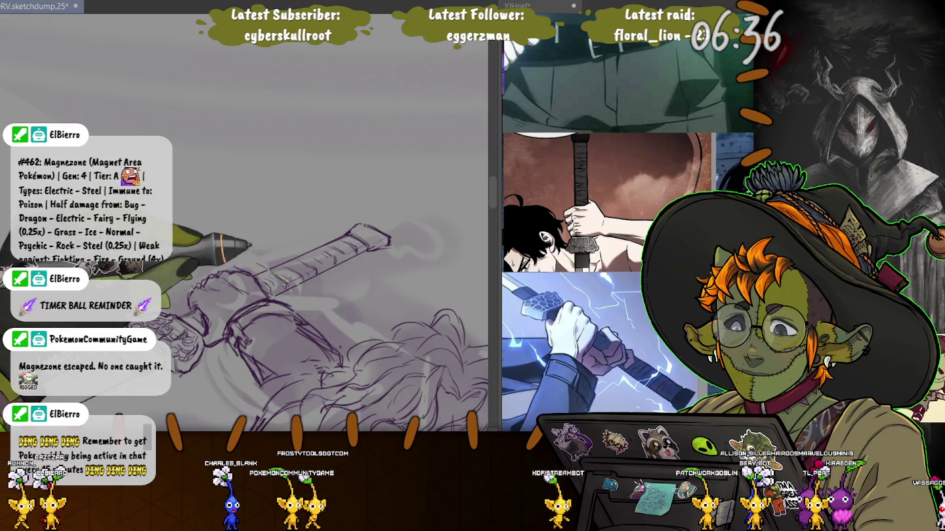
Reselect the wrapped handle, transform it into place, and deselect.
left_click_drag(292, 289, 276, 298)
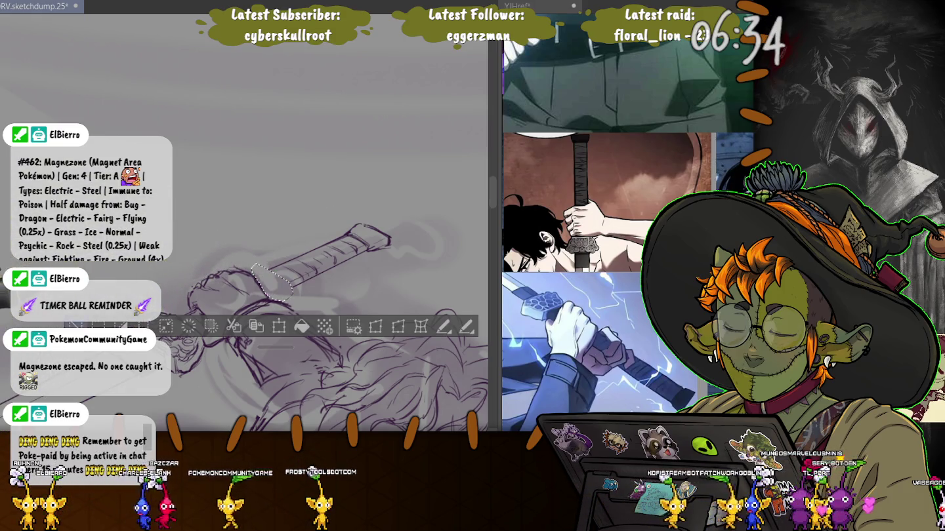
left_click_drag(249, 256, 253, 259)
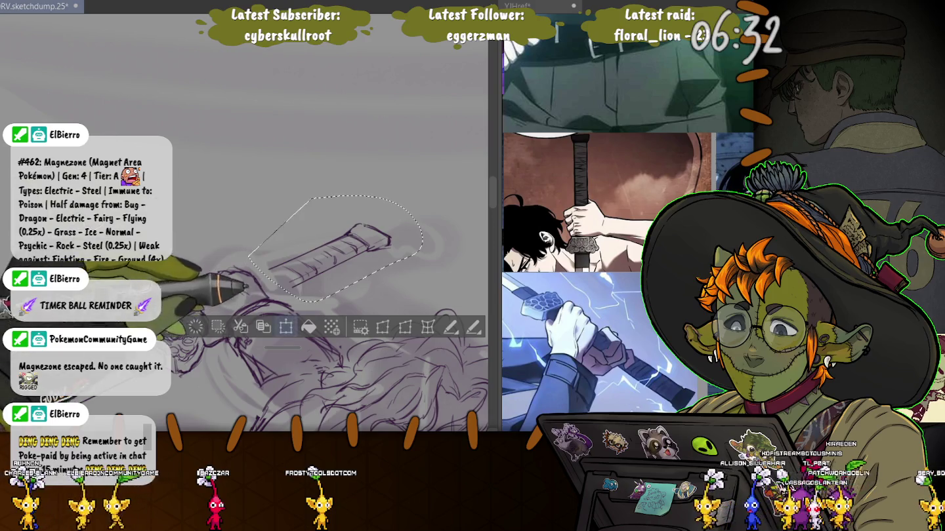
left_click(287, 328)
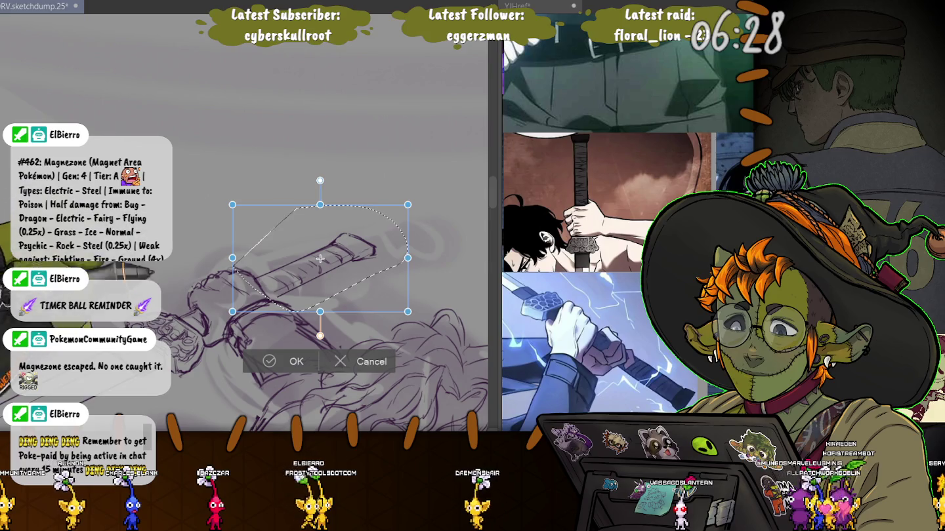
key("Return")
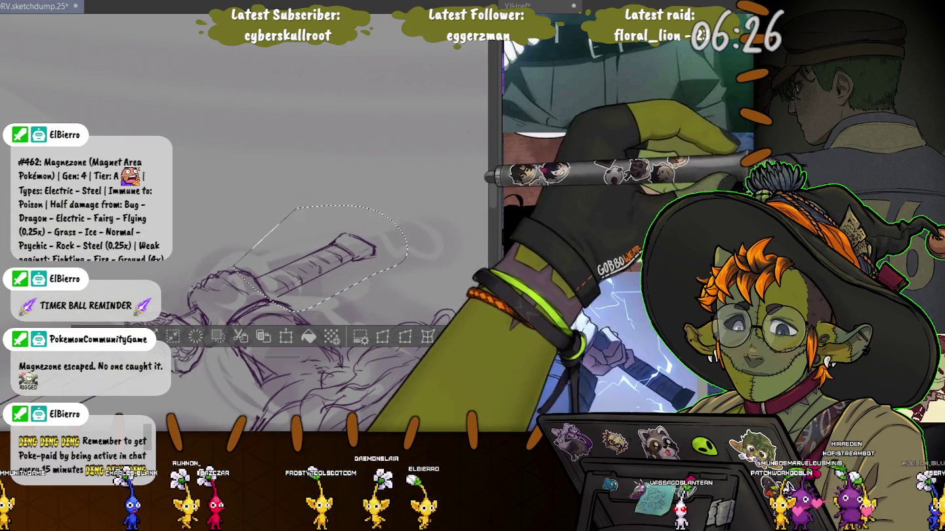
key("ctrl+d")
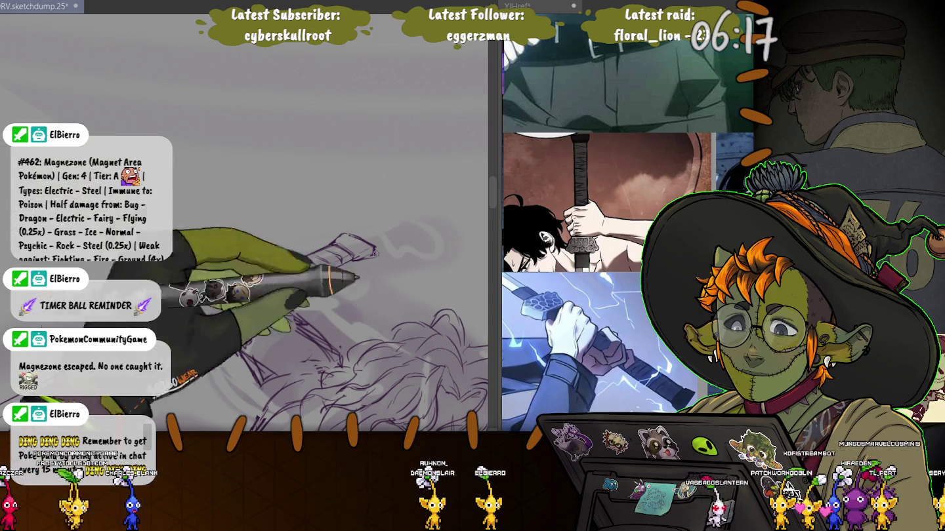
Frame the face with the sword diagonal, save the sketchdump file, and add hilt detail strokes.
mouse_move(218, 189)
left_mouse_down()
mouse_move(394, 218)
mouse_move(458, 52)
left_mouse_up()
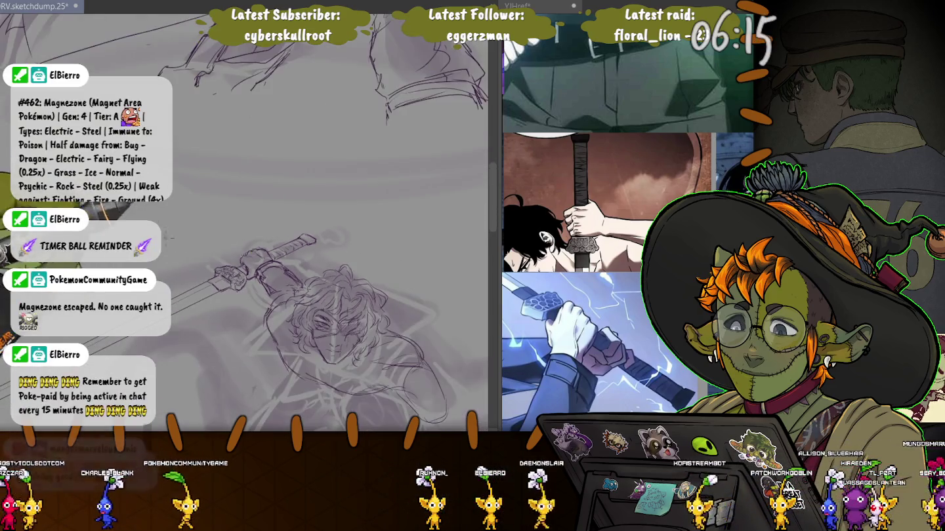
left_click_drag(189, 196, 445, 202)
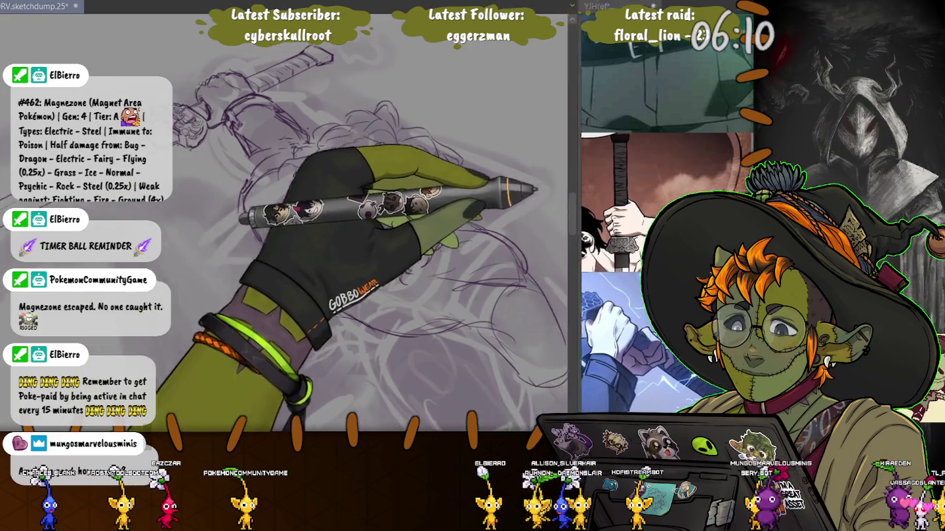
left_click_drag(444, 201, 420, 217)
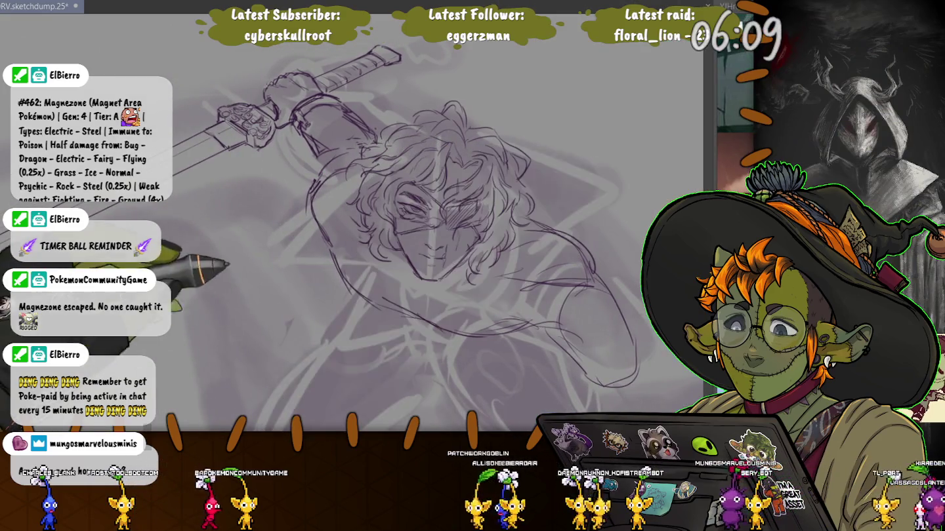
left_click_drag(331, 296, 285, 269)
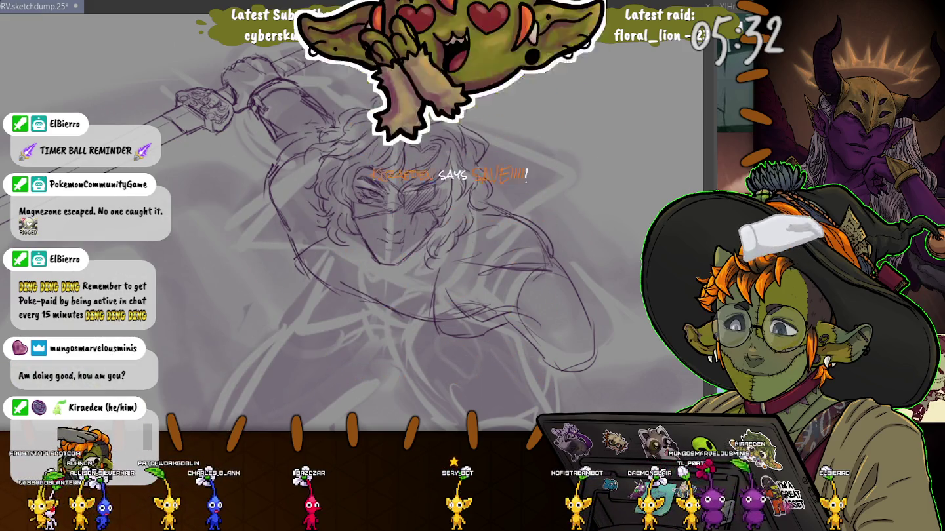
key("ctrl+s")
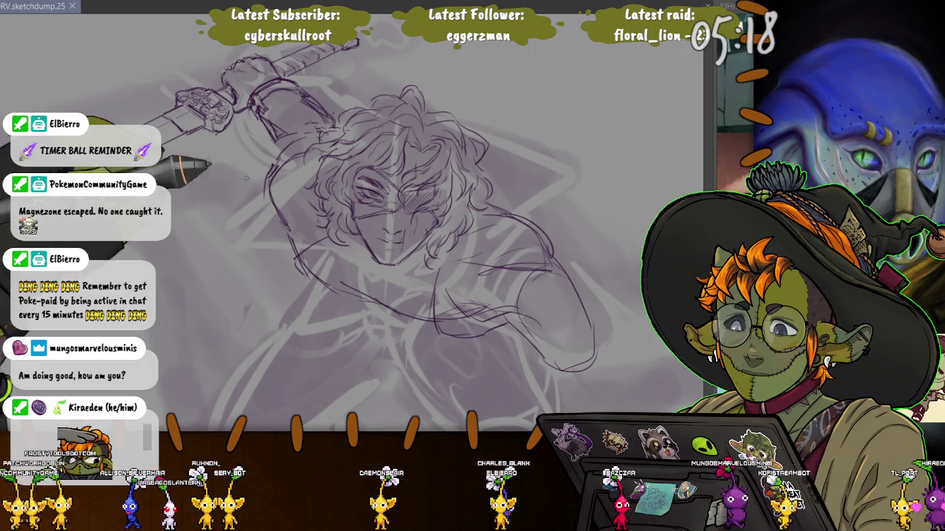
left_click_drag(186, 98, 226, 115)
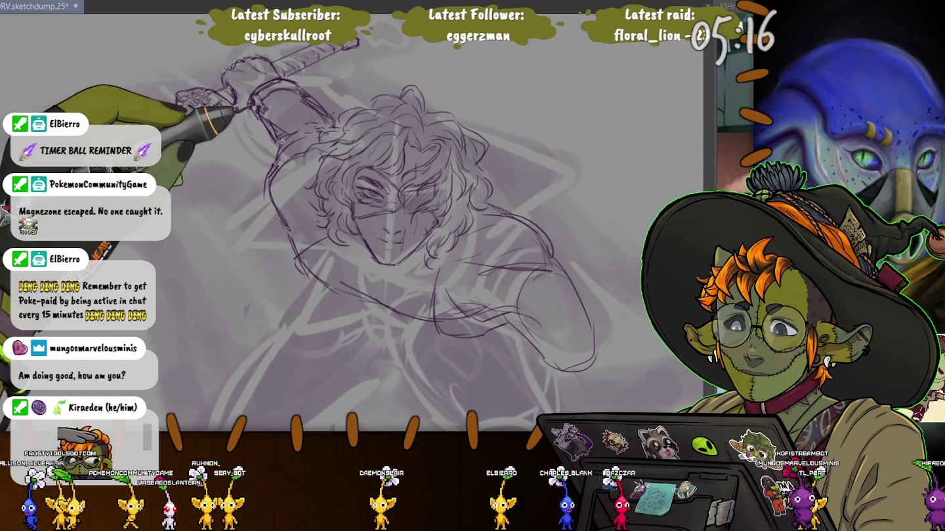